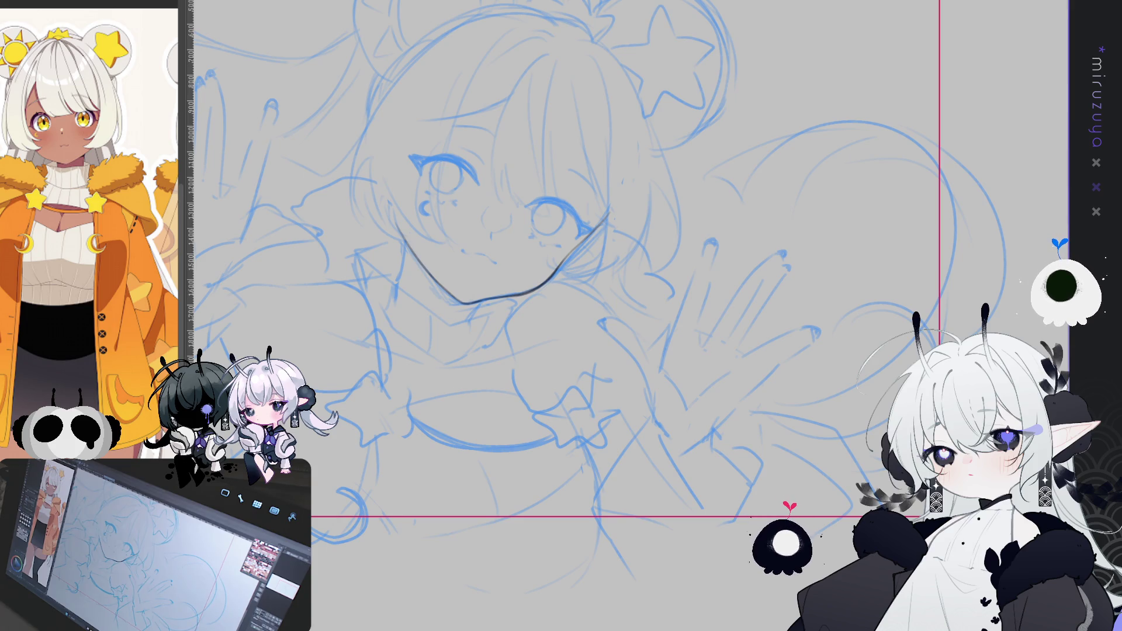
Step: Ink the dark jaw line down the girl's chin, then tilt the view toward the face
{"action": "left_click_drag", "start_coordinate": [652, 435], "coordinate": [809, 383]}
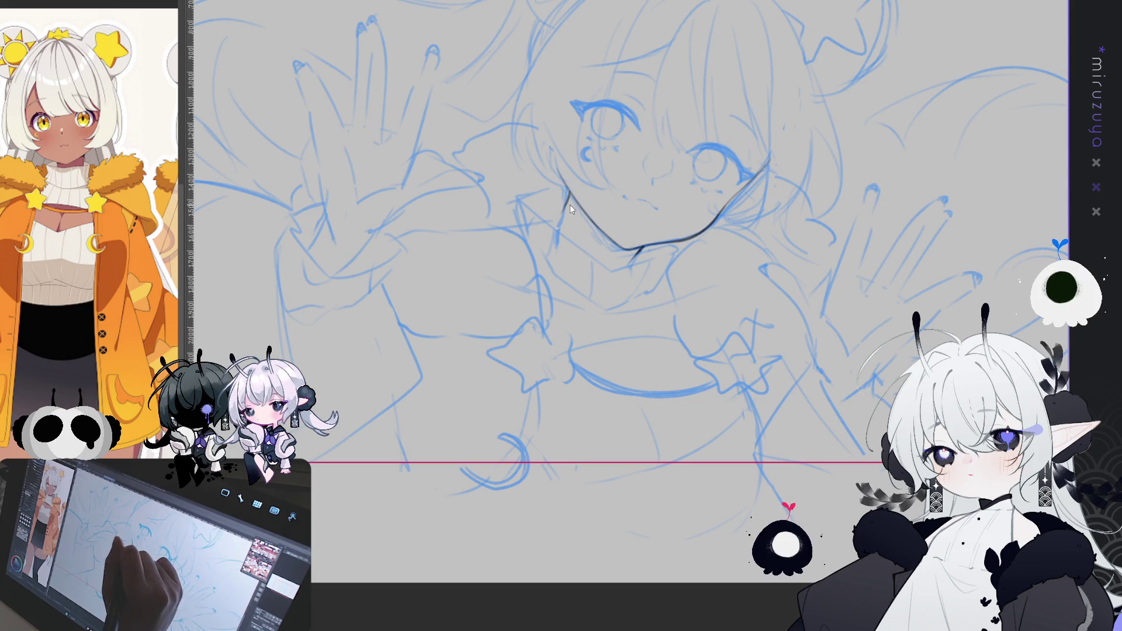
{"action": "left_click_drag", "start_coordinate": [572, 187], "coordinate": [553, 221]}
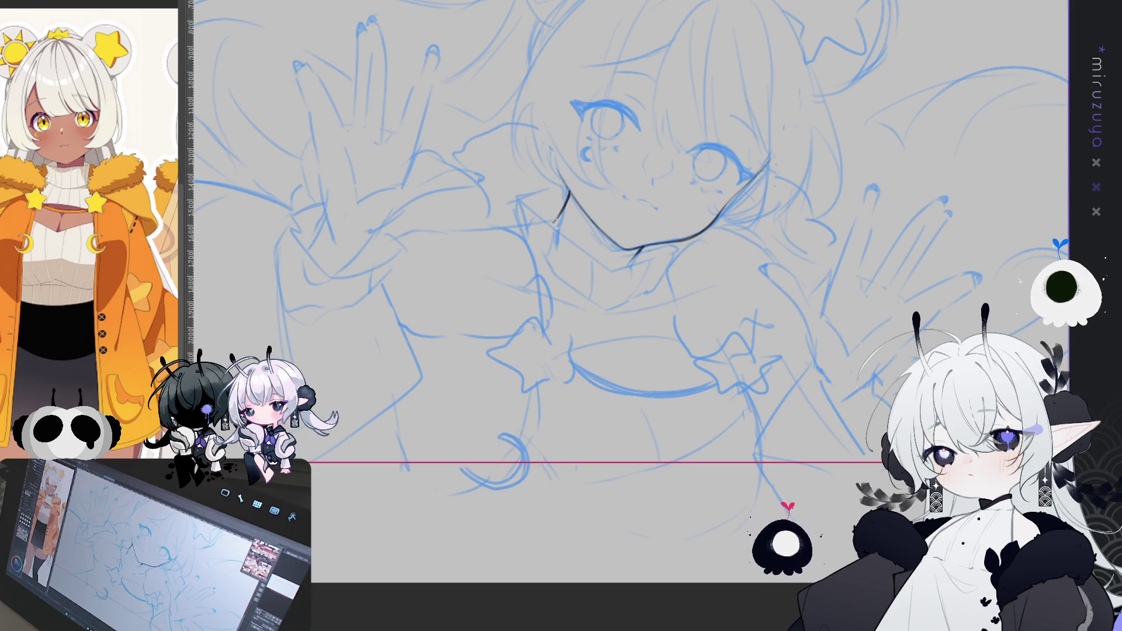
{"action": "left_click_drag", "start_coordinate": [585, 292], "coordinate": [542, 332]}
{"action": "mouse_move", "coordinate": [643, 350]}
{"action": "left_mouse_down"}
{"action": "mouse_move", "coordinate": [734, 490]}
{"action": "mouse_move", "coordinate": [597, 330]}
{"action": "left_mouse_up"}
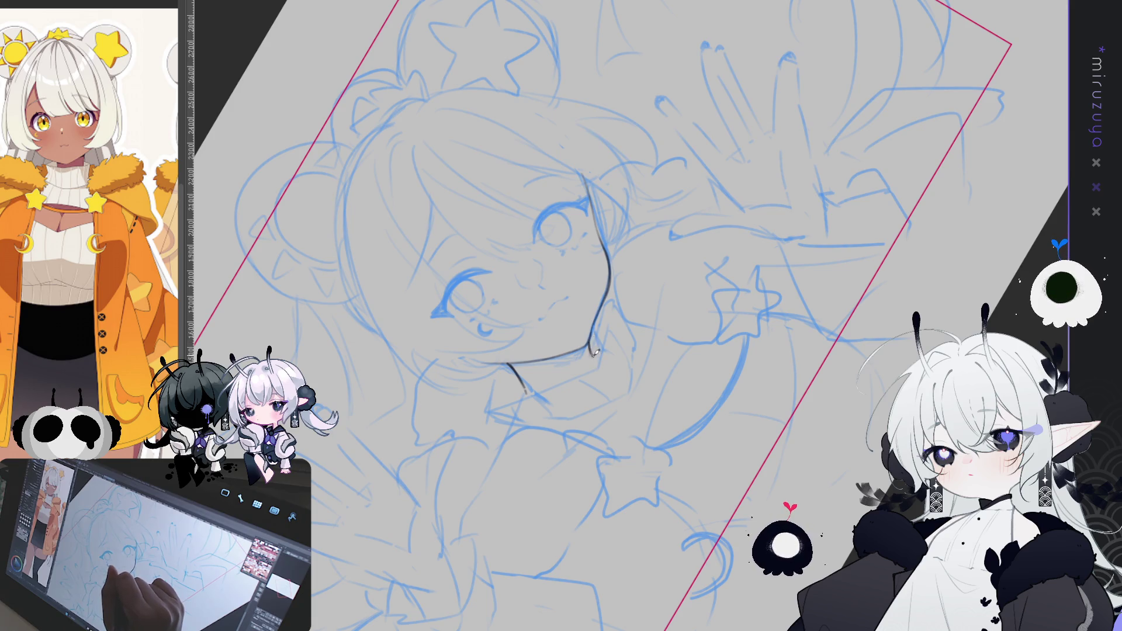
Step: With the canvas upright, ink collar lines below the jaw on the face's left side
{"action": "left_click_drag", "start_coordinate": [595, 356], "coordinate": [812, 448]}
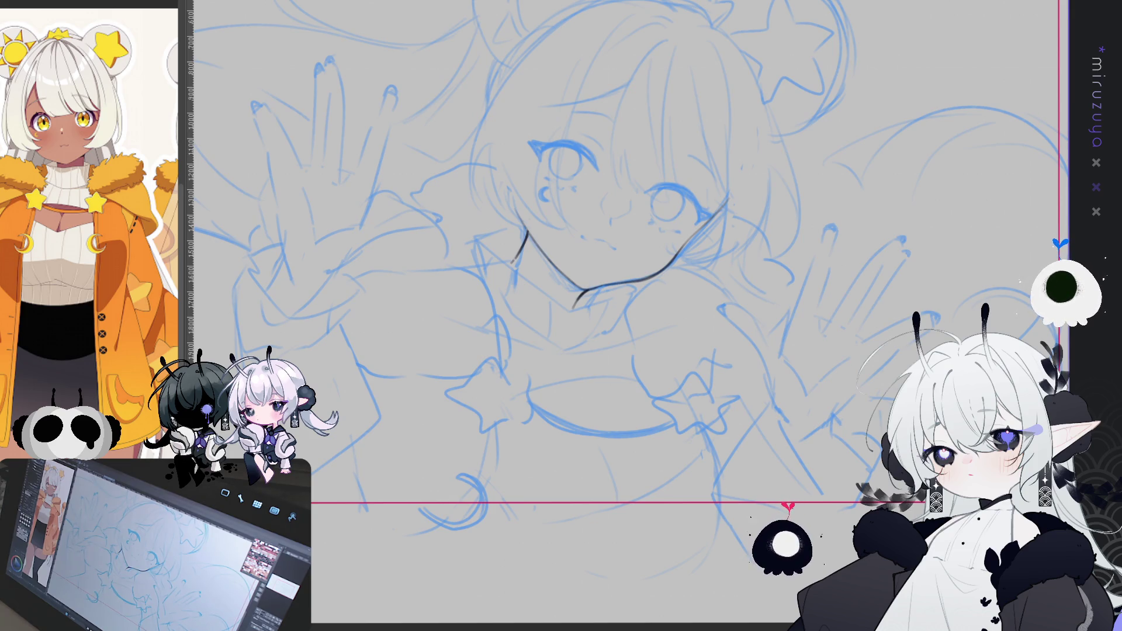
{"action": "left_click_drag", "start_coordinate": [726, 392], "coordinate": [655, 414]}
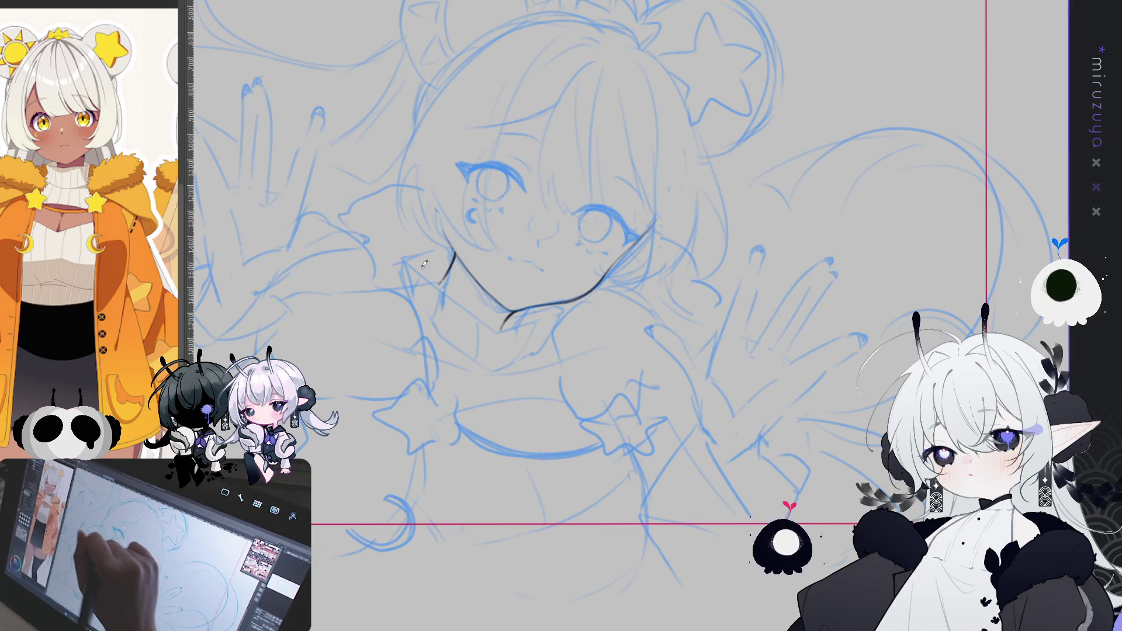
{"action": "mouse_move", "coordinate": [437, 246]}
{"action": "left_mouse_down"}
{"action": "mouse_move", "coordinate": [405, 261]}
{"action": "mouse_move", "coordinate": [424, 314]}
{"action": "mouse_move", "coordinate": [458, 346]}
{"action": "mouse_move", "coordinate": [533, 354]}
{"action": "left_mouse_up"}
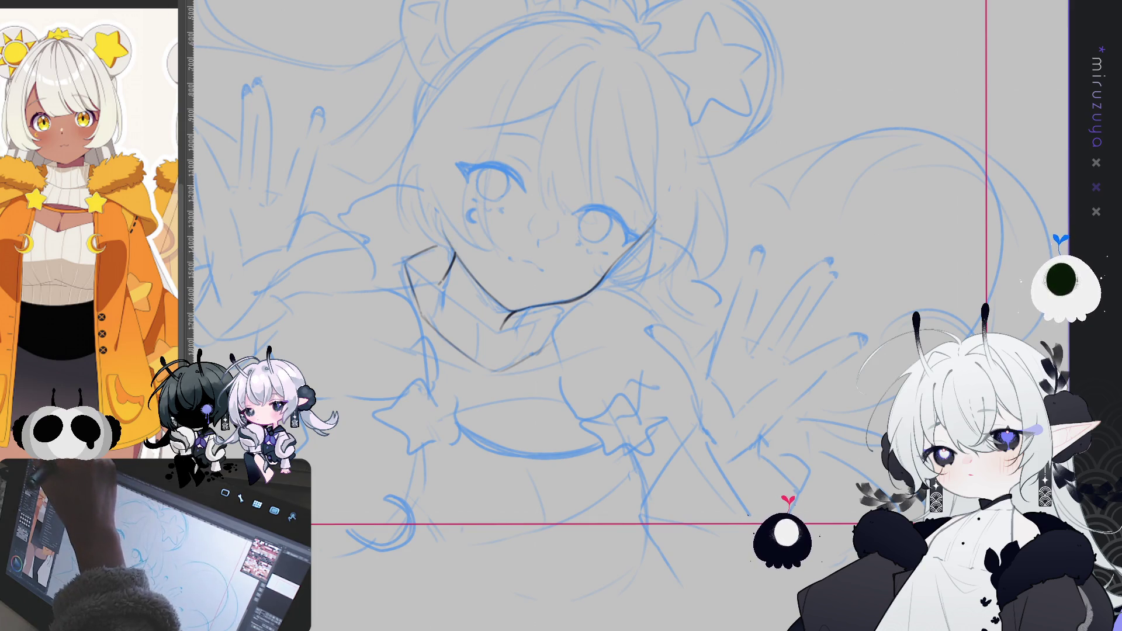
{"action": "key", "text": "ctrl+0"}
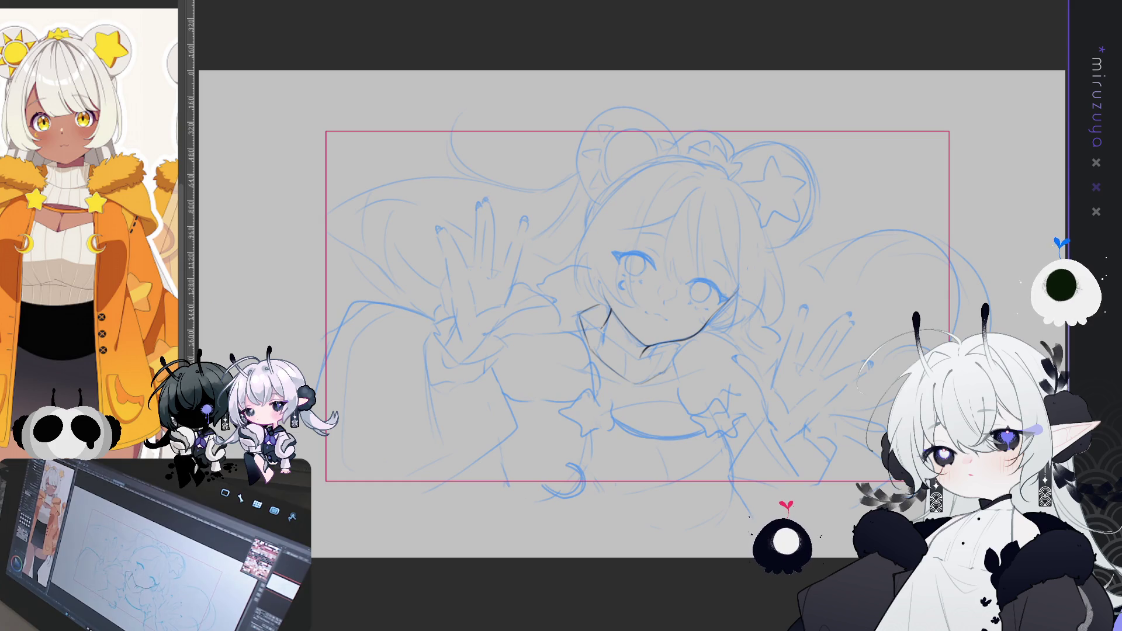
Step: Zoom in on the head and ink one long, clean hair strand through the bangs
{"action": "key", "text": "ctrl+plus"}
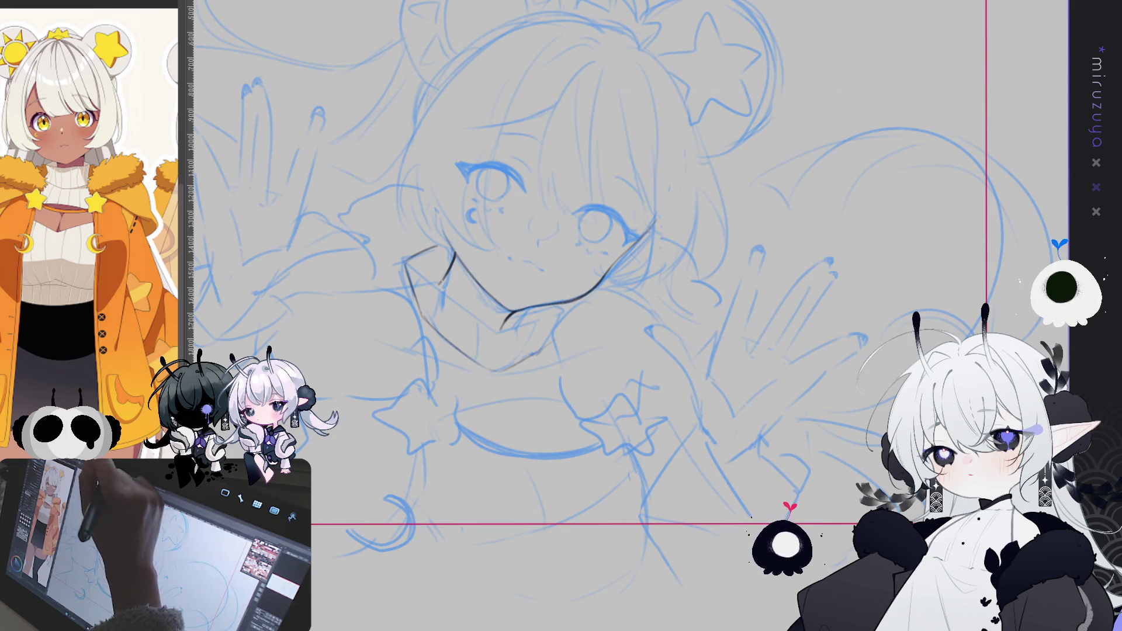
{"action": "mouse_move", "coordinate": [563, 64]}
{"action": "left_mouse_down"}
{"action": "mouse_move", "coordinate": [569, 107]}
{"action": "mouse_move", "coordinate": [605, 106]}
{"action": "mouse_move", "coordinate": [543, 257]}
{"action": "left_mouse_up"}
{"action": "key", "text": "ctrl+z"}
{"action": "key", "text": "ctrl+z"}
{"action": "mouse_move", "coordinate": [603, 104]}
{"action": "left_mouse_down"}
{"action": "mouse_move", "coordinate": [549, 248]}
{"action": "mouse_move", "coordinate": [564, 248]}
{"action": "left_mouse_up"}
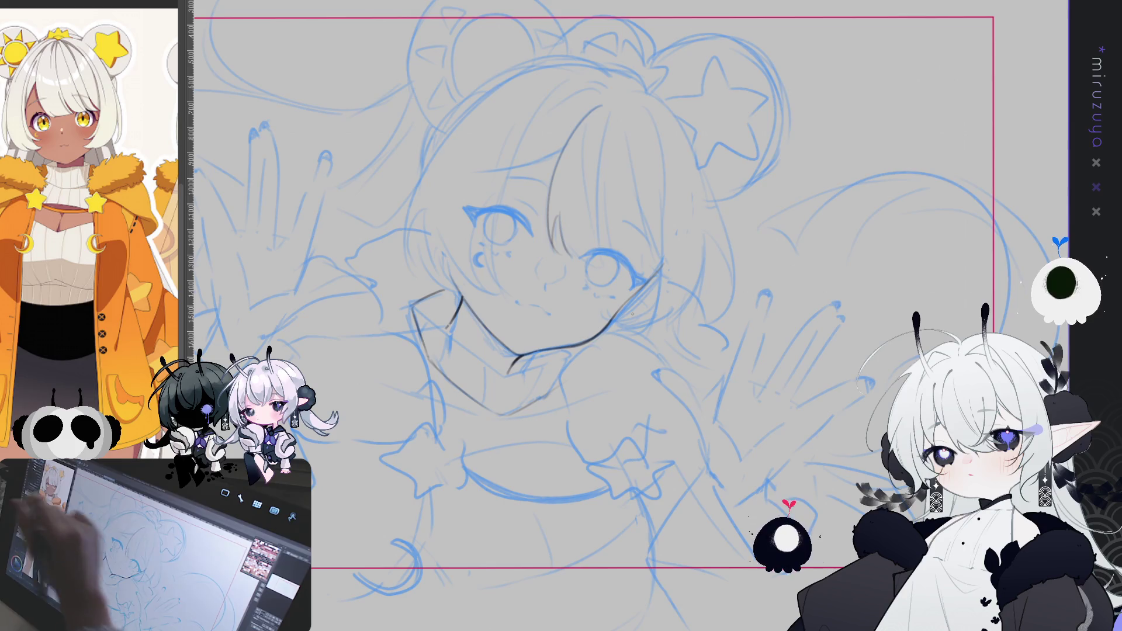
Step: Add several thin strands above and down to the right eye, redoing misplaced ones
{"action": "key", "text": "ctrl+z"}
{"action": "key", "text": "ctrl+z"}
{"action": "left_click_drag", "start_coordinate": [563, 148], "coordinate": [551, 230]}
{"action": "left_click_drag", "start_coordinate": [564, 157], "coordinate": [556, 252]}
{"action": "key", "text": "ctrl+z"}
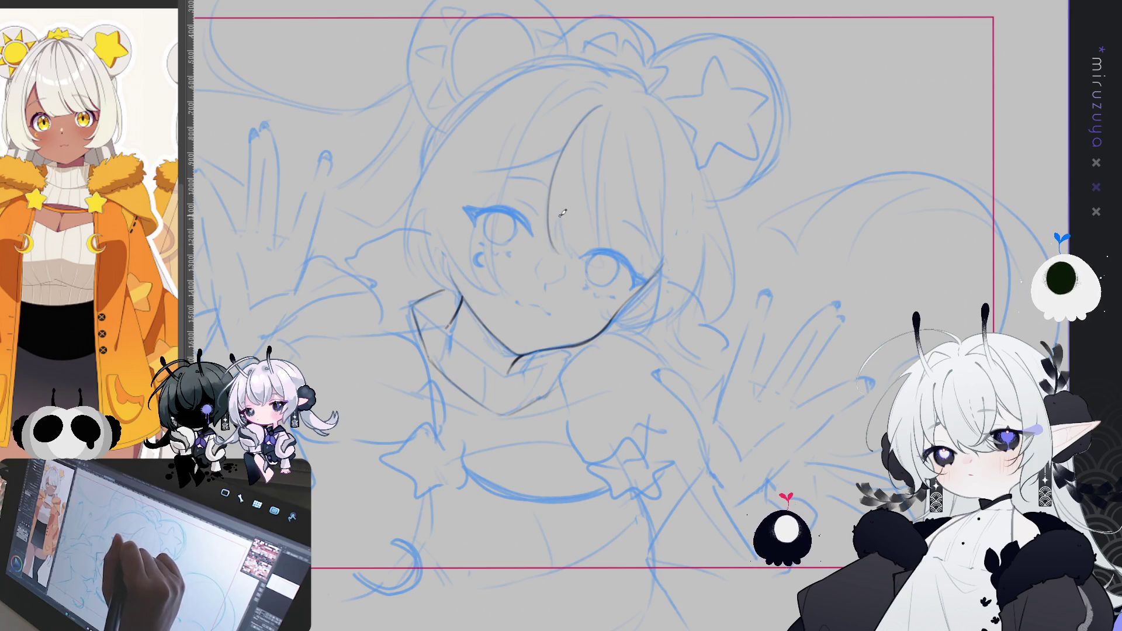
{"action": "mouse_move", "coordinate": [561, 213]}
{"action": "left_mouse_down"}
{"action": "mouse_move", "coordinate": [557, 248]}
{"action": "mouse_move", "coordinate": [574, 254]}
{"action": "left_mouse_up"}
{"action": "left_click_drag", "start_coordinate": [610, 109], "coordinate": [596, 266]}
{"action": "left_click_drag", "start_coordinate": [592, 126], "coordinate": [596, 238]}
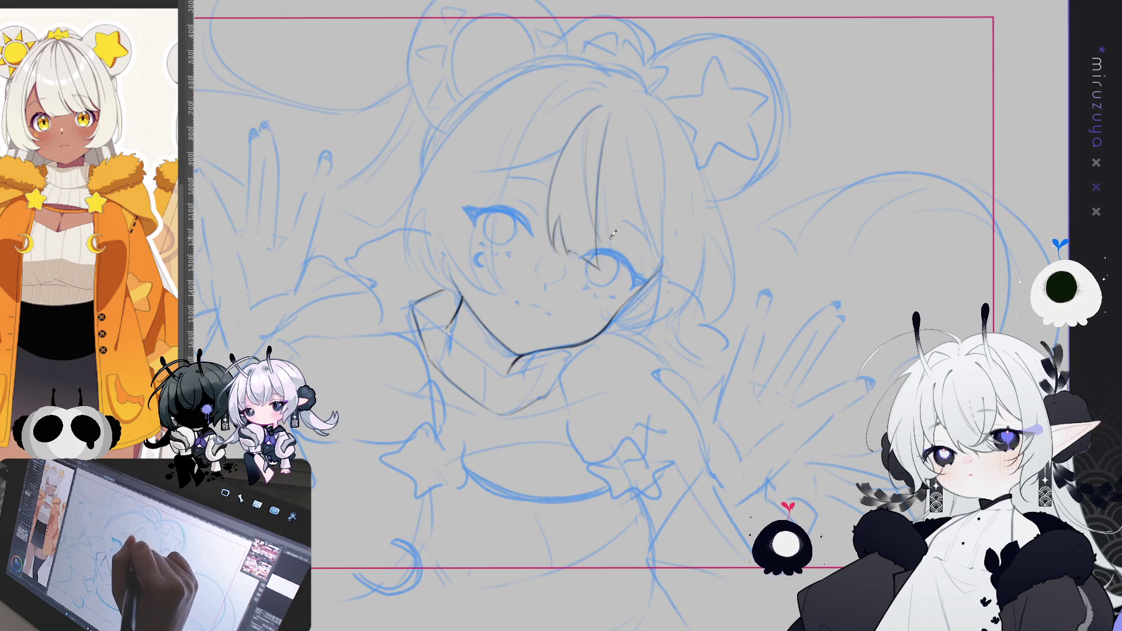
{"action": "left_click_drag", "start_coordinate": [591, 175], "coordinate": [599, 242]}
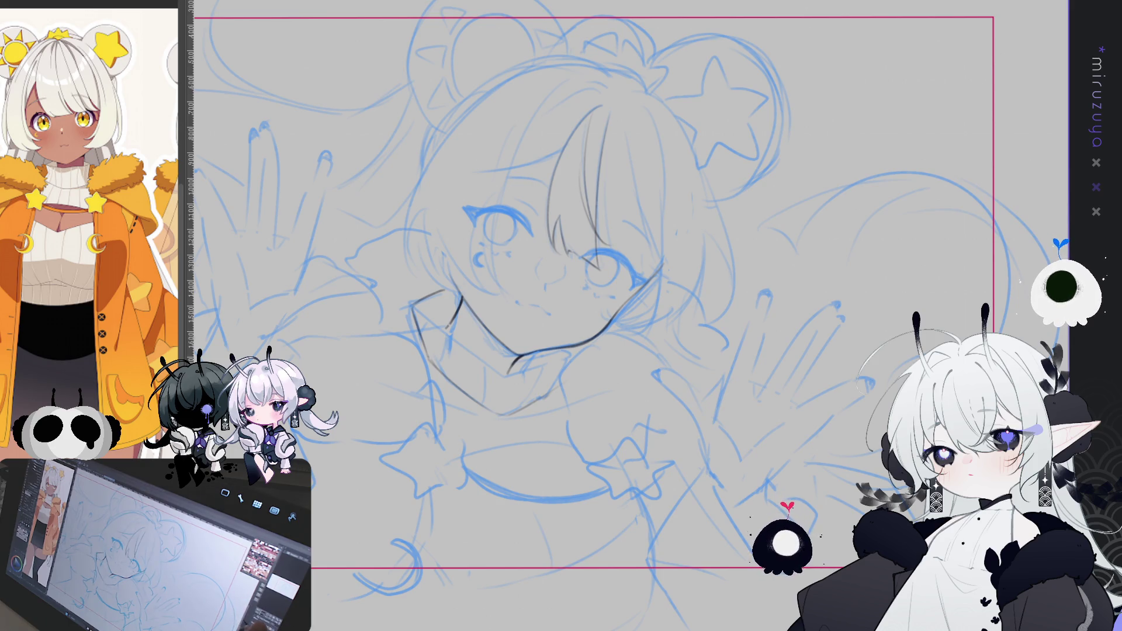
Step: Ink a strand along the bangs and mark the eye's outer corner
{"action": "left_click_drag", "start_coordinate": [647, 100], "coordinate": [615, 102]}
{"action": "left_click_drag", "start_coordinate": [590, 150], "coordinate": [570, 245]}
{"action": "mouse_move", "coordinate": [584, 150]}
{"action": "left_mouse_down"}
{"action": "mouse_move", "coordinate": [566, 225]}
{"action": "mouse_move", "coordinate": [571, 266]}
{"action": "left_mouse_up"}
{"action": "left_click_drag", "start_coordinate": [575, 203], "coordinate": [581, 268]}
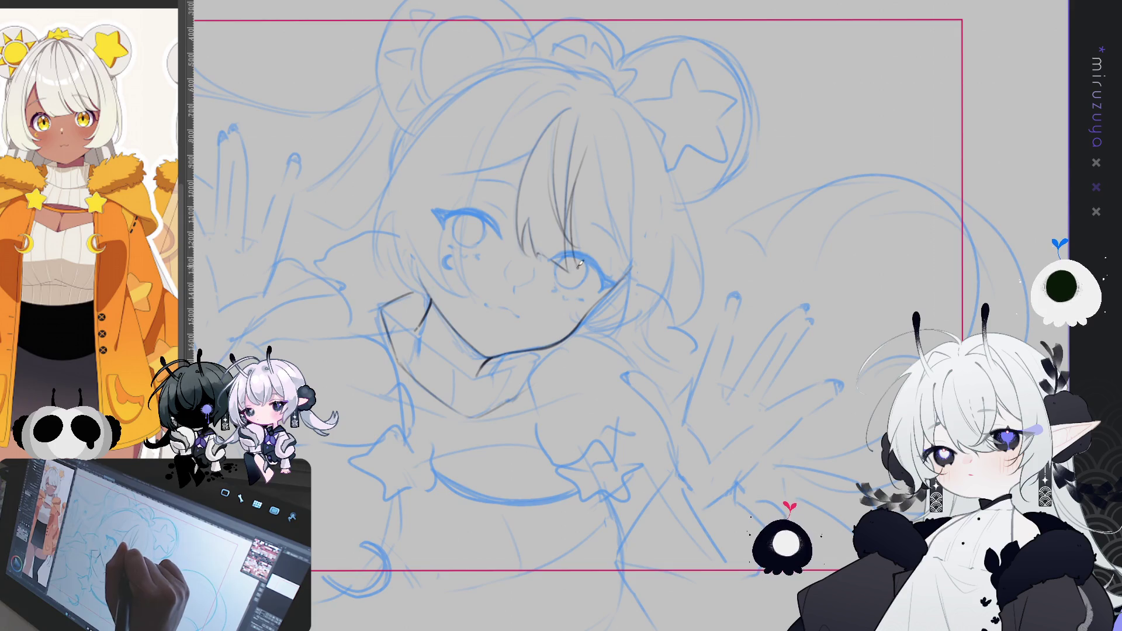
{"action": "left_click_drag", "start_coordinate": [572, 202], "coordinate": [585, 271]}
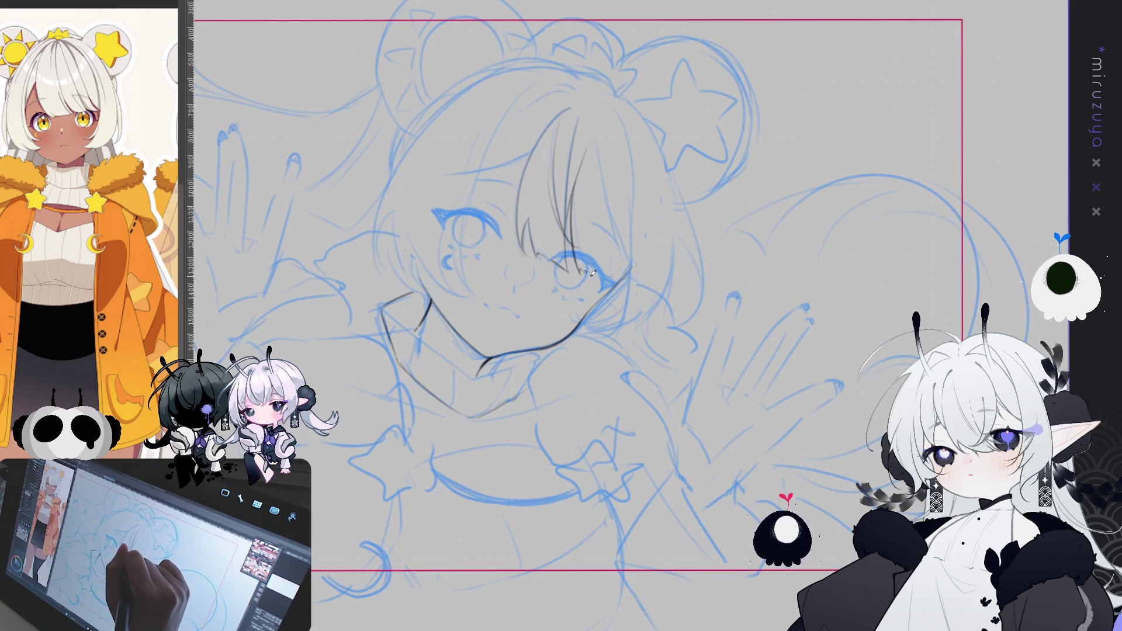
{"action": "key", "text": "ctrl+z"}
{"action": "key", "text": "ctrl+z"}
{"action": "left_click_drag", "start_coordinate": [579, 177], "coordinate": [582, 269]}
{"action": "key", "text": "ctrl+z"}
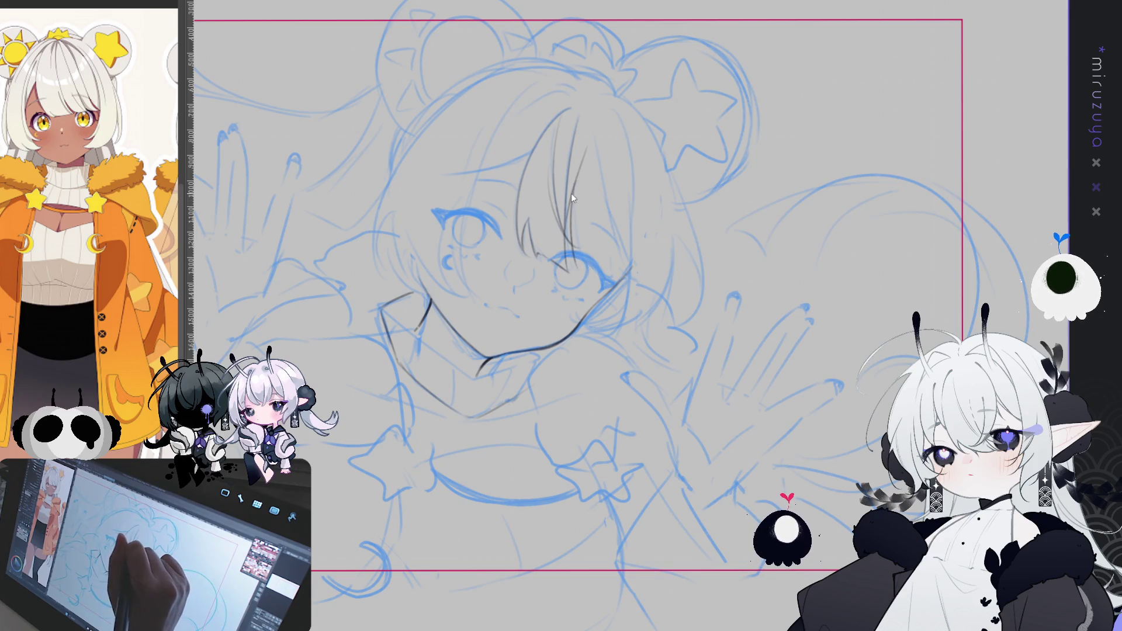
{"action": "left_click_drag", "start_coordinate": [589, 269], "coordinate": [598, 284]}
Step: Add strands running down to the eye, retrying several, then mirror the canvas to check proportions
{"action": "left_click_drag", "start_coordinate": [601, 124], "coordinate": [612, 254]}
{"action": "key", "text": "ctrl+z"}
{"action": "left_click_drag", "start_coordinate": [604, 140], "coordinate": [615, 270]}
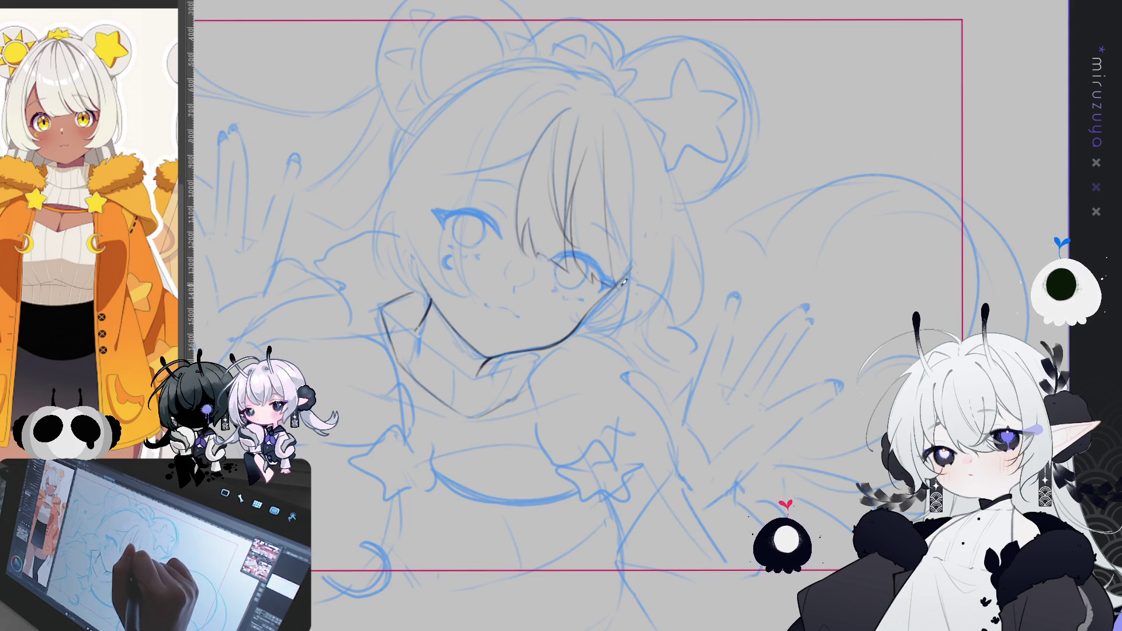
{"action": "left_click_drag", "start_coordinate": [602, 159], "coordinate": [624, 270]}
{"action": "key", "text": "ctrl+z"}
{"action": "left_click_drag", "start_coordinate": [608, 206], "coordinate": [630, 269]}
{"action": "key", "text": "ctrl+z"}
{"action": "mouse_move", "coordinate": [595, 208]}
{"action": "left_mouse_down"}
{"action": "mouse_move", "coordinate": [625, 280]}
{"action": "mouse_move", "coordinate": [634, 278]}
{"action": "left_mouse_up"}
{"action": "left_click_drag", "start_coordinate": [610, 196], "coordinate": [637, 249]}
{"action": "key", "text": "ctrl+z"}
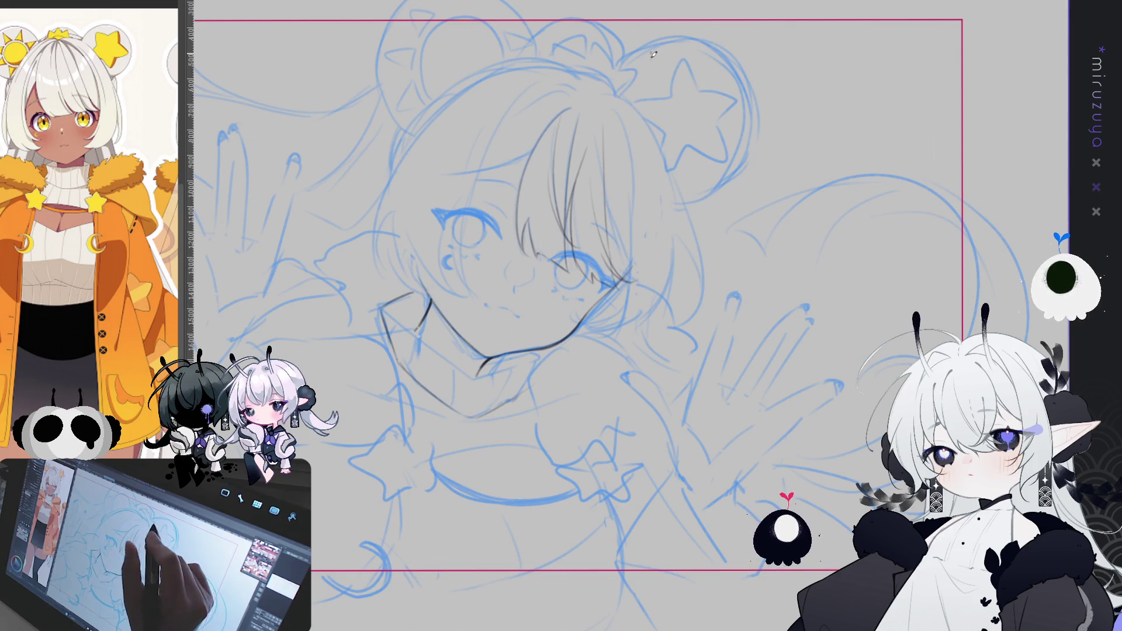
{"action": "mouse_move", "coordinate": [759, 211]}
{"action": "left_mouse_down"}
{"action": "mouse_move", "coordinate": [846, 179]}
{"action": "mouse_move", "coordinate": [794, 207]}
{"action": "left_mouse_up"}
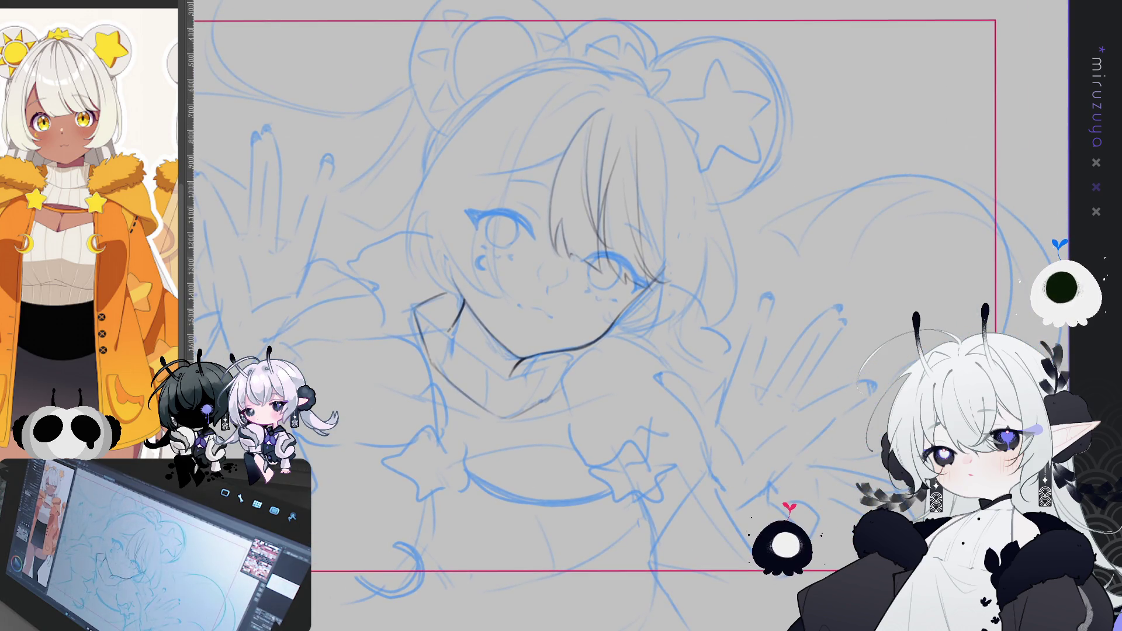
{"action": "key", "text": "h"}
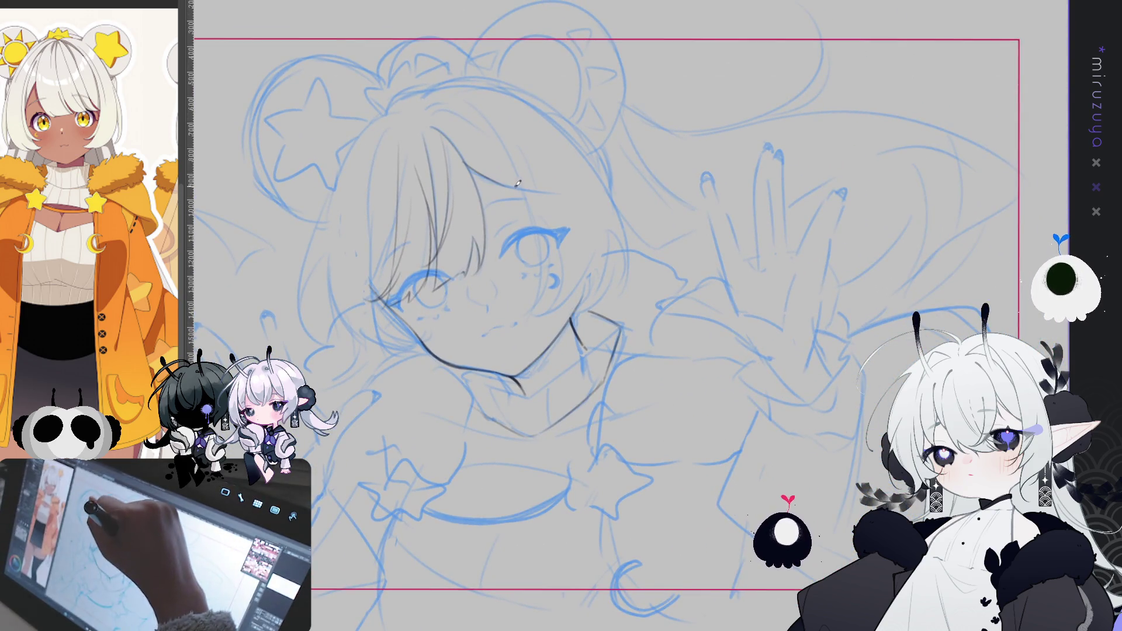
Step: Redraw a short line on the face, then flip the view back and forth to check it
{"action": "left_click_drag", "start_coordinate": [473, 169], "coordinate": [525, 193]}
{"action": "key", "text": "ctrl+z"}
{"action": "left_click_drag", "start_coordinate": [472, 168], "coordinate": [523, 193]}
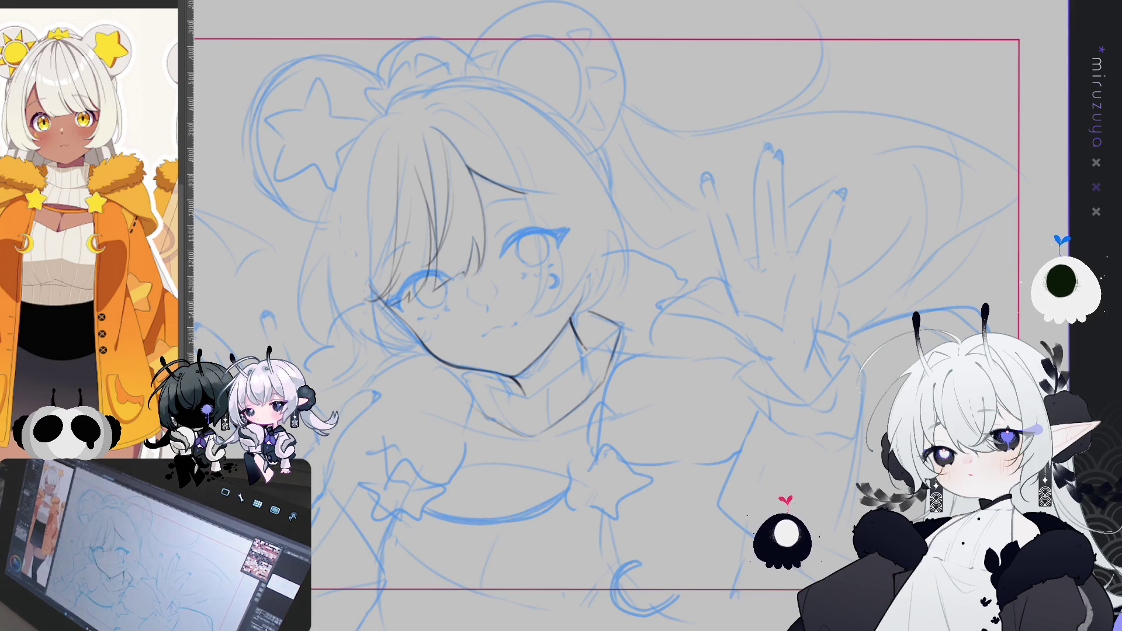
{"action": "key", "text": "h"}
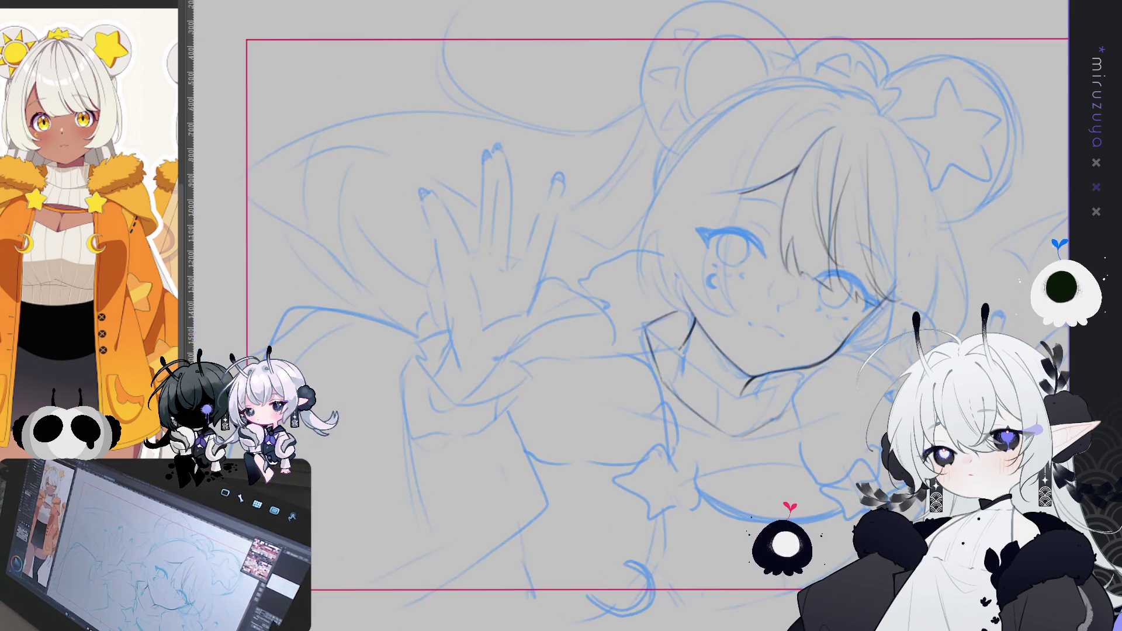
{"action": "mouse_move", "coordinate": [694, 354]}
{"action": "left_mouse_down"}
{"action": "mouse_move", "coordinate": [714, 349]}
{"action": "mouse_move", "coordinate": [488, 275]}
{"action": "left_mouse_up"}
{"action": "key", "text": "h"}
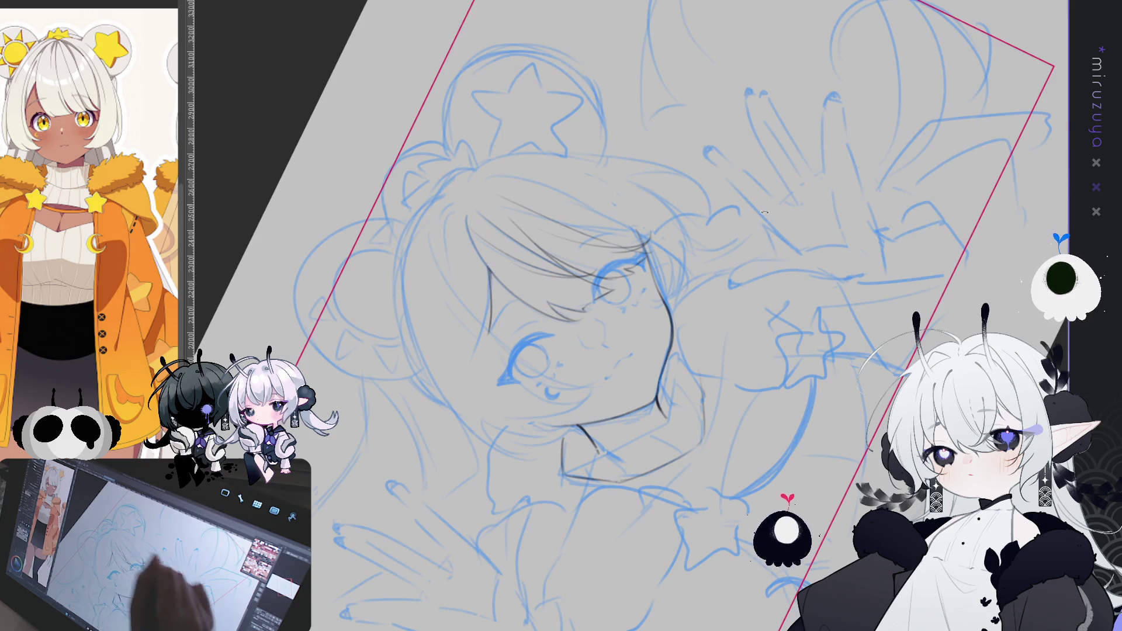
Step: Flip the canvas view horizontally with H to unmirror it
{"action": "key", "text": "h"}
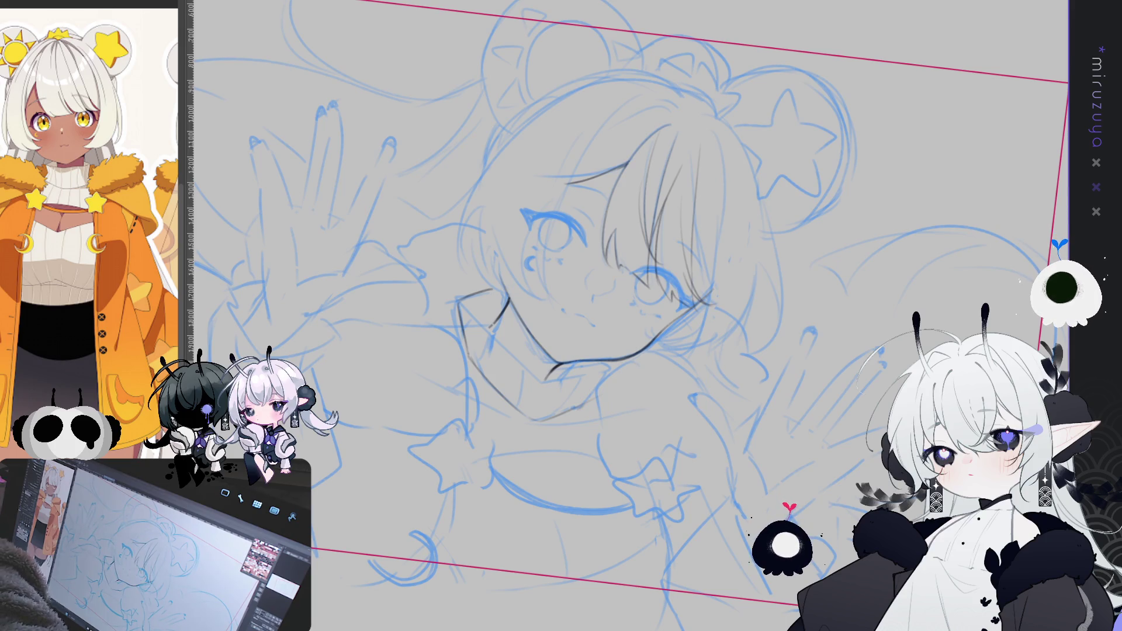
Step: Ink the outline from the top of the head down the face's left side
{"action": "key", "text": "minus"}
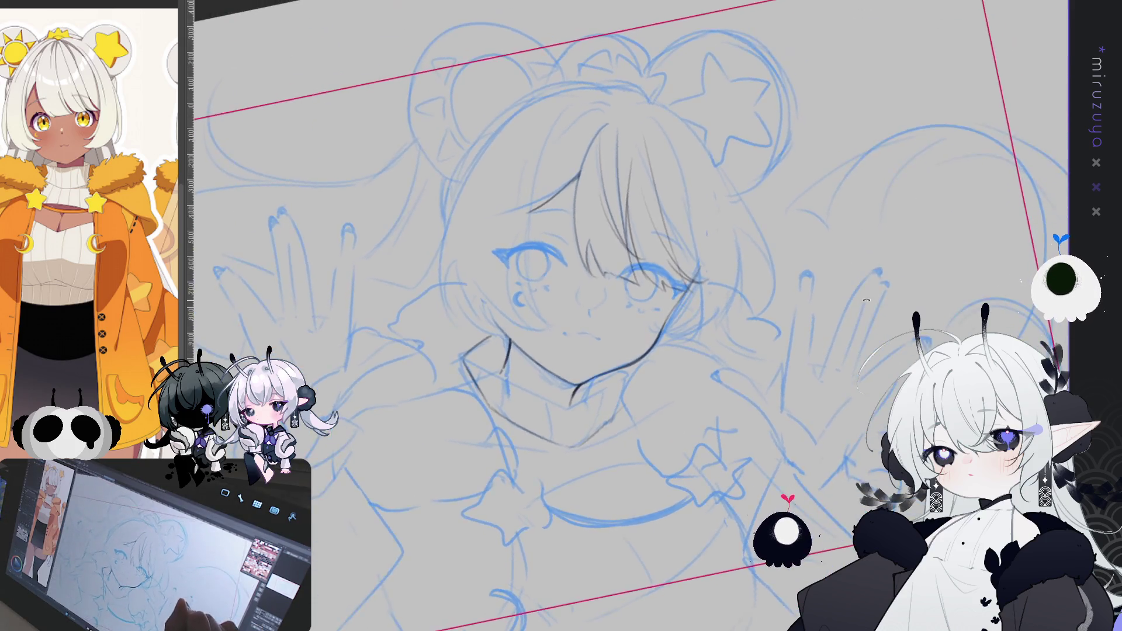
{"action": "key", "text": "asciicircum"}
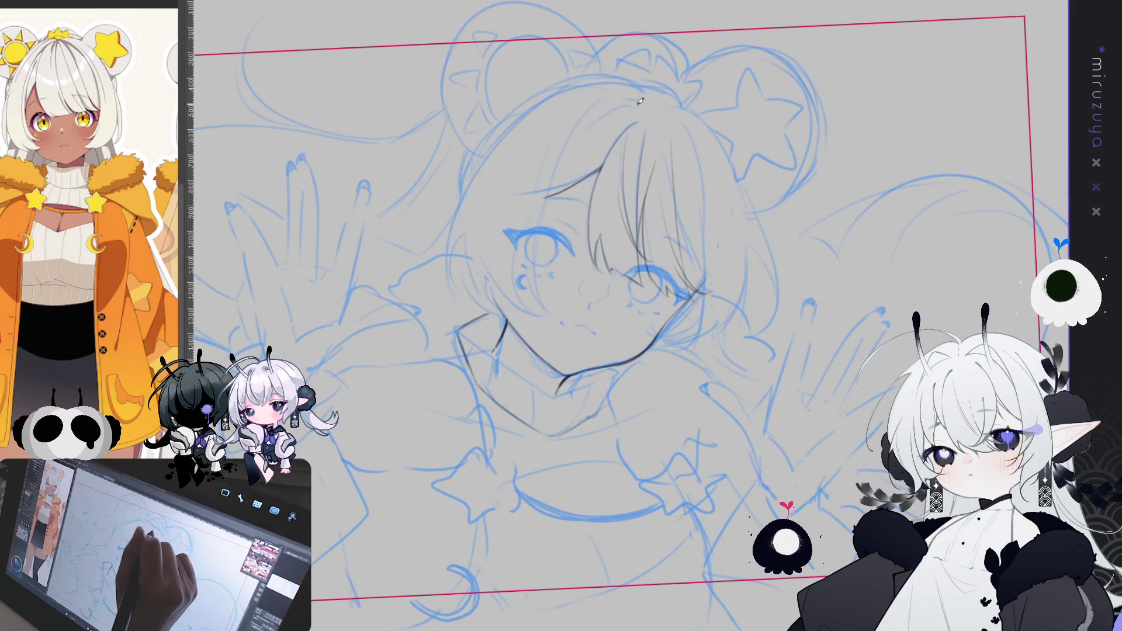
{"action": "key", "text": "ctrl+z"}
{"action": "left_click_drag", "start_coordinate": [620, 105], "coordinate": [550, 280]}
{"action": "key", "text": "ctrl+z"}
{"action": "left_click_drag", "start_coordinate": [620, 105], "coordinate": [540, 274]}
{"action": "key", "text": "ctrl+z"}
{"action": "left_click_drag", "start_coordinate": [625, 104], "coordinate": [537, 269]}
{"action": "key", "text": "ctrl+z"}
{"action": "left_click_drag", "start_coordinate": [561, 165], "coordinate": [537, 292]}
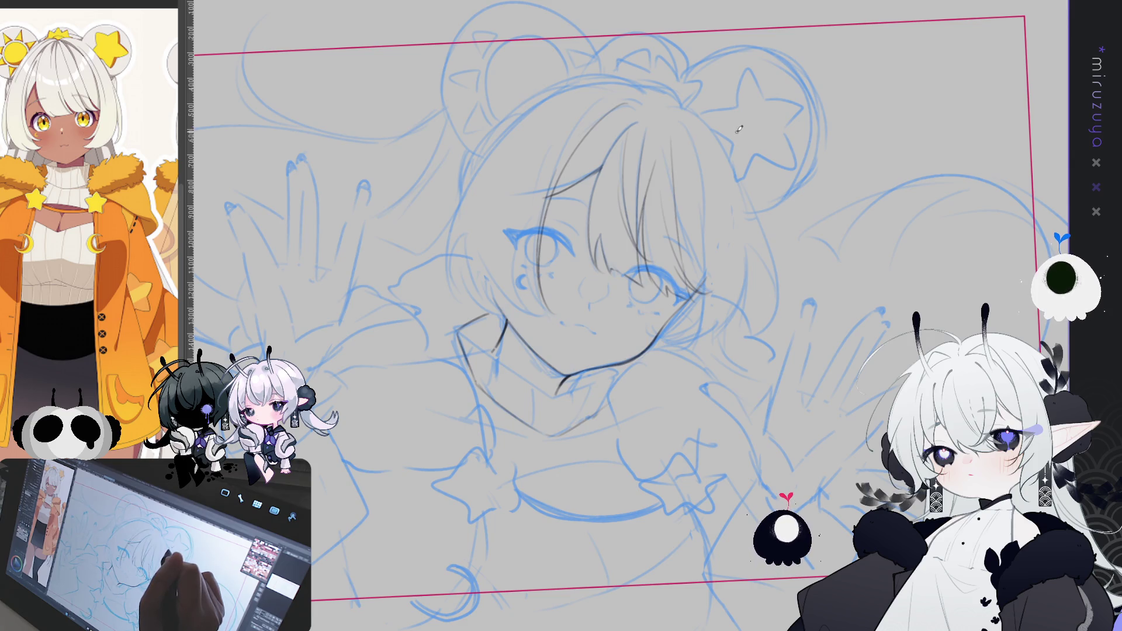
{"action": "left_click_drag", "start_coordinate": [757, 128], "coordinate": [672, 147]}
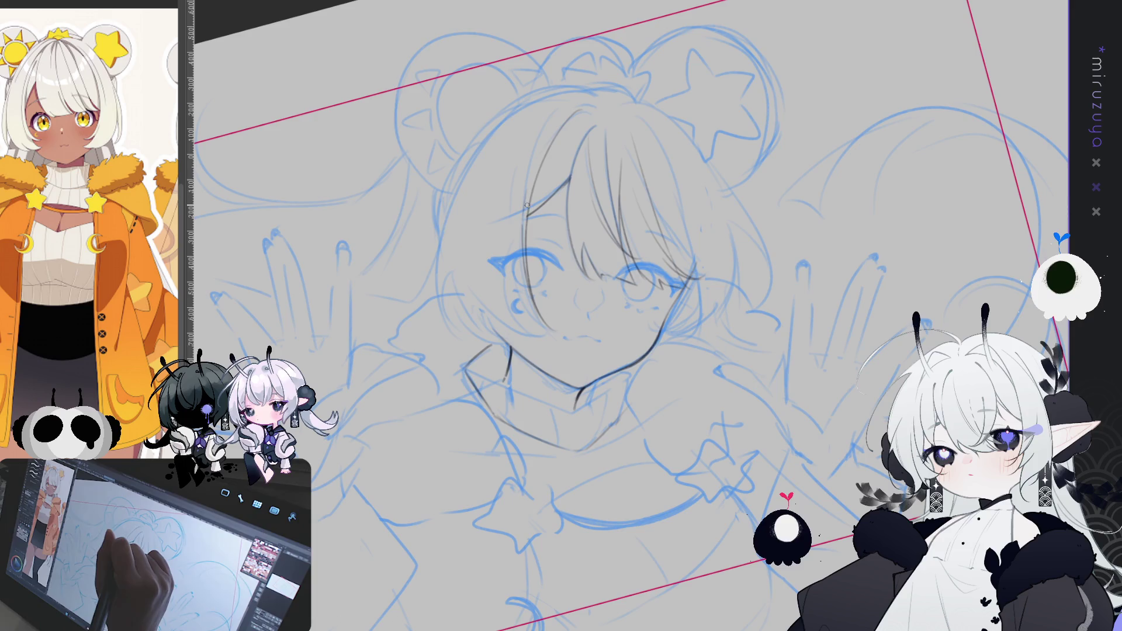
{"action": "left_click_drag", "start_coordinate": [524, 233], "coordinate": [783, 184]}
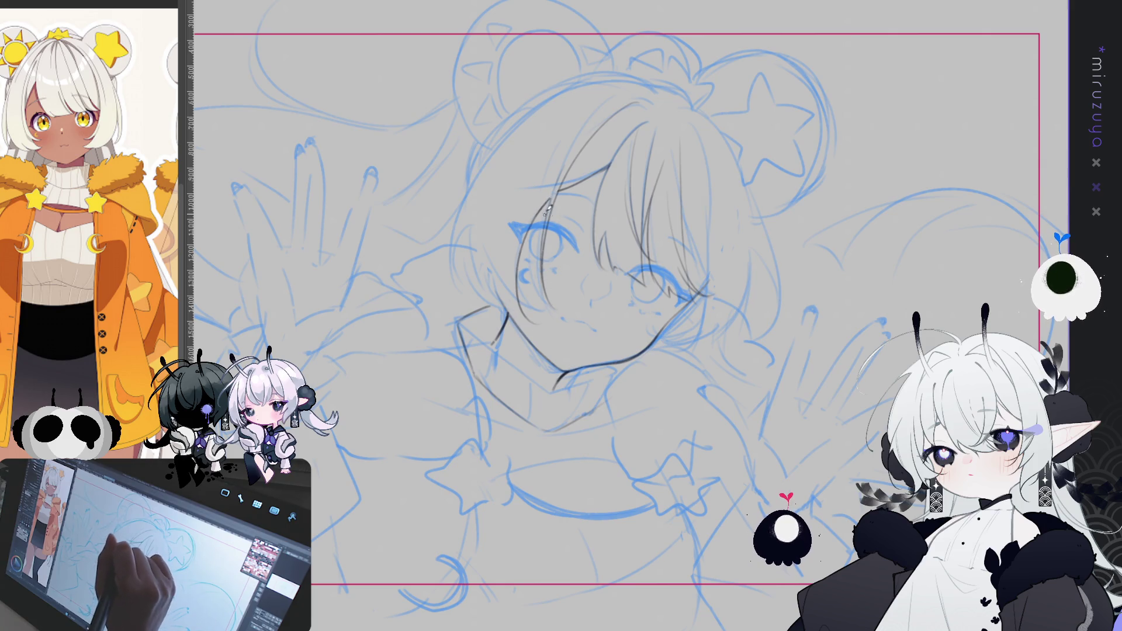
Step: Draw the face's left contour line, redoing it until it sits cleanly
{"action": "left_click_drag", "start_coordinate": [550, 196], "coordinate": [514, 301]}
{"action": "key", "text": "ctrl+z"}
{"action": "mouse_move", "coordinate": [550, 195]}
{"action": "left_mouse_down"}
{"action": "mouse_move", "coordinate": [517, 281]}
{"action": "mouse_move", "coordinate": [527, 321]}
{"action": "left_mouse_up"}
{"action": "key", "text": "ctrl+z"}
{"action": "left_click_drag", "start_coordinate": [545, 206], "coordinate": [525, 322]}
{"action": "key", "text": "ctrl+z"}
{"action": "left_click_drag", "start_coordinate": [542, 206], "coordinate": [523, 306]}
{"action": "key", "text": "ctrl+z"}
{"action": "left_click_drag", "start_coordinate": [543, 208], "coordinate": [527, 313]}
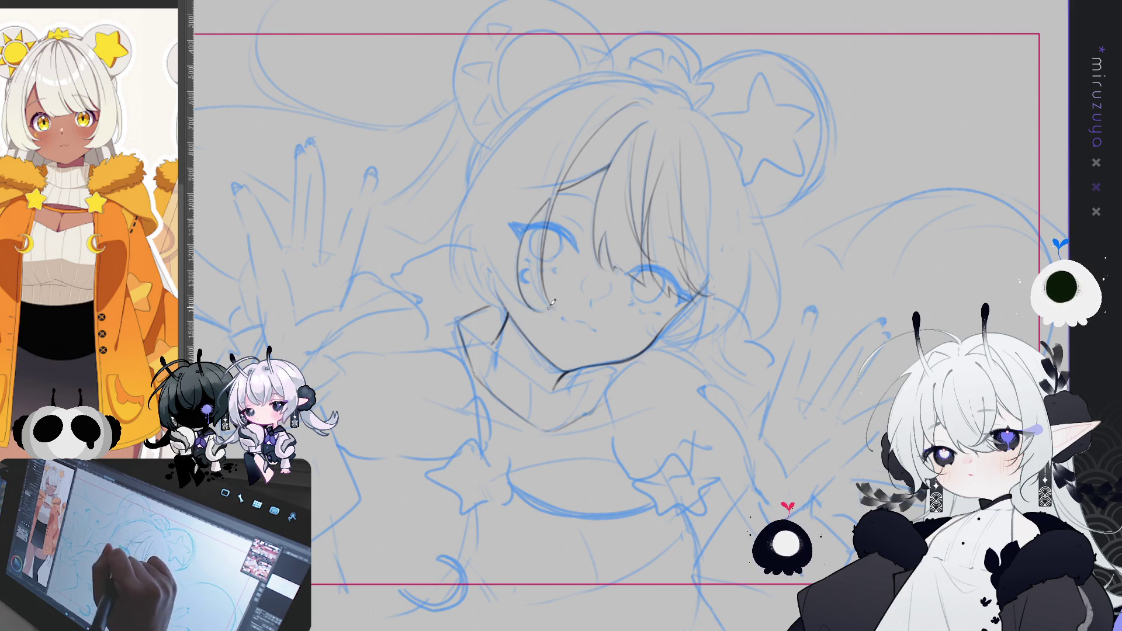
Step: Ink the arc over the top of the head, continuing down the face's left side
{"action": "left_click_drag", "start_coordinate": [734, 299], "coordinate": [798, 321]}
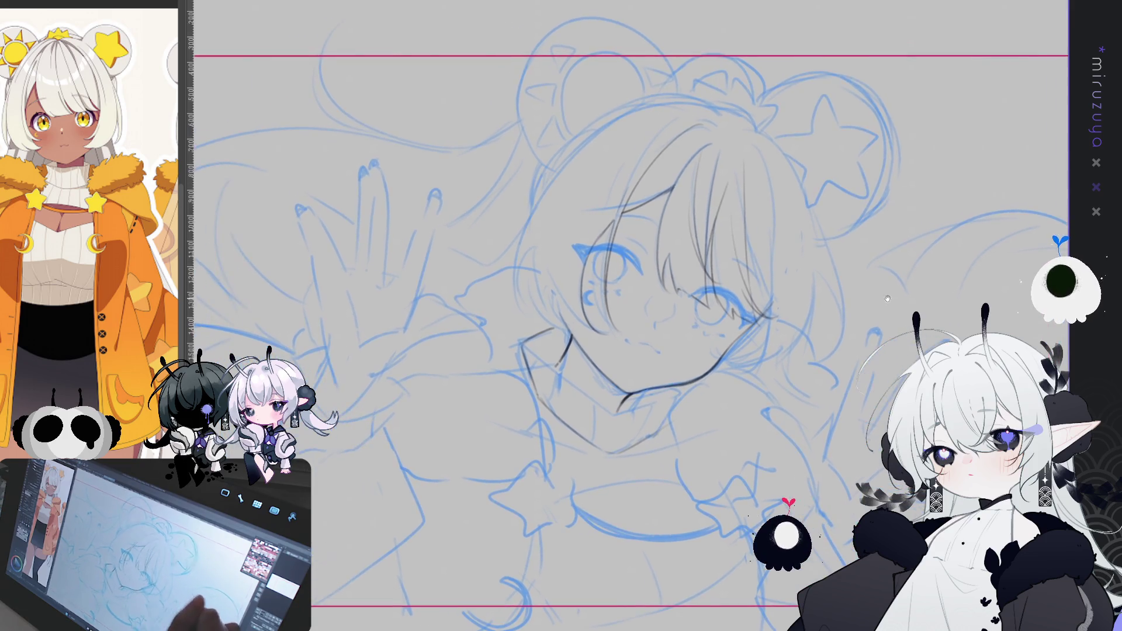
{"action": "mouse_move", "coordinate": [729, 144]}
{"action": "left_mouse_down"}
{"action": "mouse_move", "coordinate": [761, 156]}
{"action": "mouse_move", "coordinate": [577, 197]}
{"action": "left_mouse_up"}
{"action": "key", "text": "ctrl+z"}
{"action": "left_click_drag", "start_coordinate": [753, 125], "coordinate": [635, 144]}
{"action": "key", "text": "ctrl+z"}
{"action": "mouse_move", "coordinate": [766, 139]}
{"action": "left_mouse_down"}
{"action": "mouse_move", "coordinate": [725, 124]}
{"action": "mouse_move", "coordinate": [581, 202]}
{"action": "left_mouse_up"}
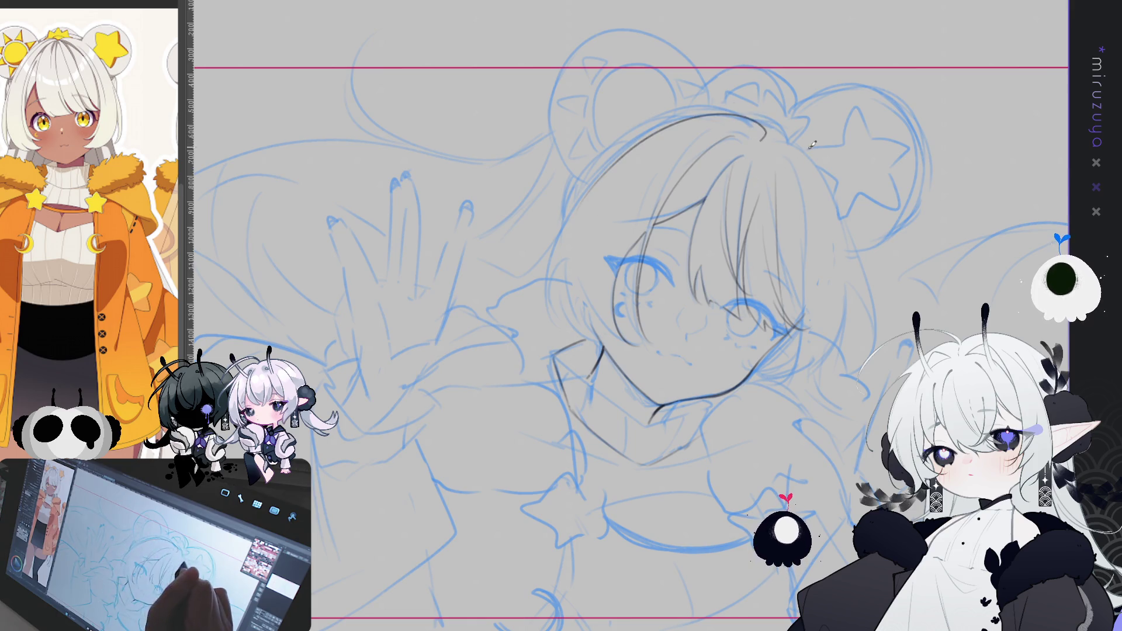
{"action": "key", "text": "ctrl+z"}
{"action": "mouse_move", "coordinate": [763, 133]}
{"action": "left_mouse_down"}
{"action": "mouse_move", "coordinate": [634, 143]}
{"action": "mouse_move", "coordinate": [547, 269]}
{"action": "mouse_move", "coordinate": [544, 327]}
{"action": "left_mouse_up"}
{"action": "left_click_drag", "start_coordinate": [580, 220], "coordinate": [566, 274]}
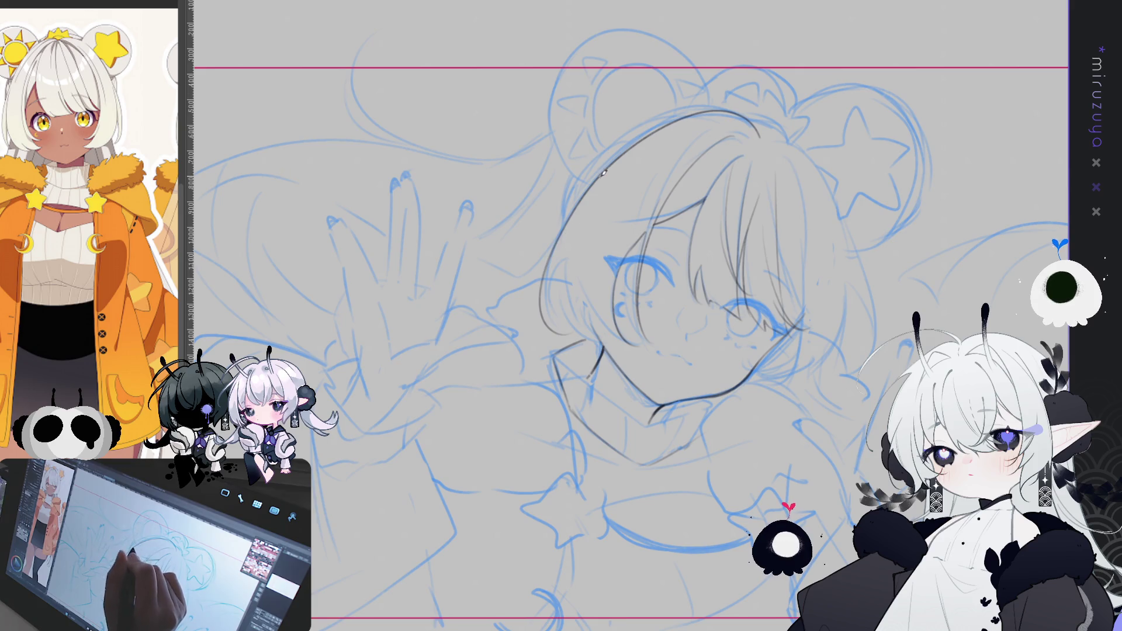
Step: Ink the left face edge and a hairline-to-cheek strand, then level the view and hide the sketch
{"action": "left_click_drag", "start_coordinate": [604, 187], "coordinate": [888, 103]}
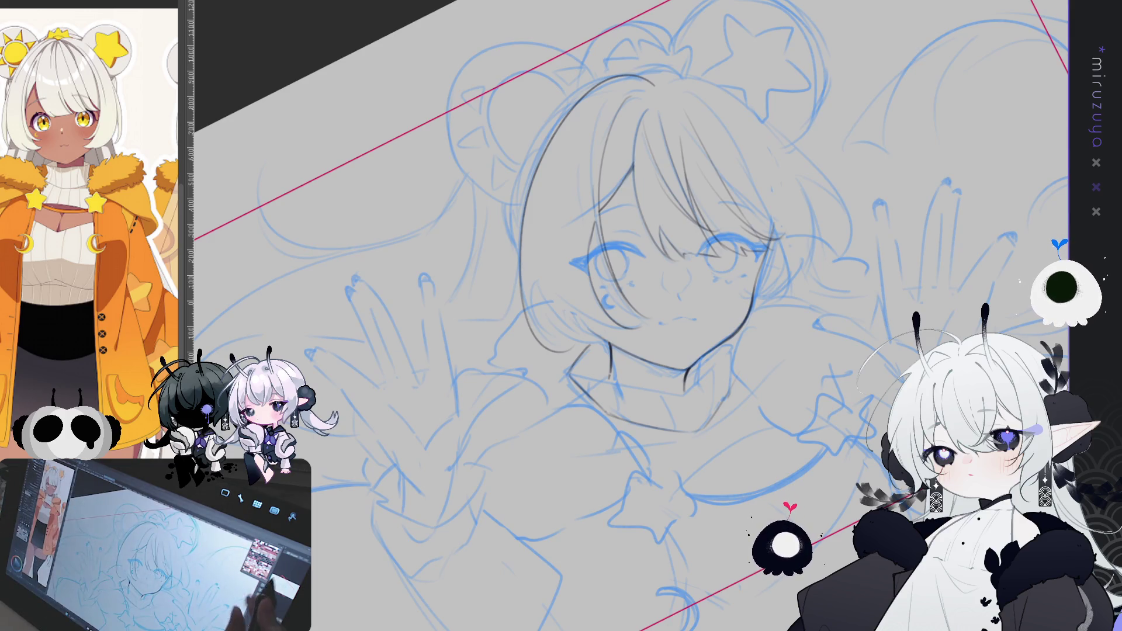
{"action": "left_click_drag", "start_coordinate": [643, 262], "coordinate": [699, 281]}
{"action": "mouse_move", "coordinate": [549, 226]}
{"action": "left_mouse_down"}
{"action": "mouse_move", "coordinate": [527, 293]}
{"action": "mouse_move", "coordinate": [539, 306]}
{"action": "mouse_move", "coordinate": [900, 244]}
{"action": "mouse_move", "coordinate": [621, 291]}
{"action": "mouse_move", "coordinate": [588, 251]}
{"action": "mouse_move", "coordinate": [569, 292]}
{"action": "mouse_move", "coordinate": [585, 301]}
{"action": "left_mouse_up"}
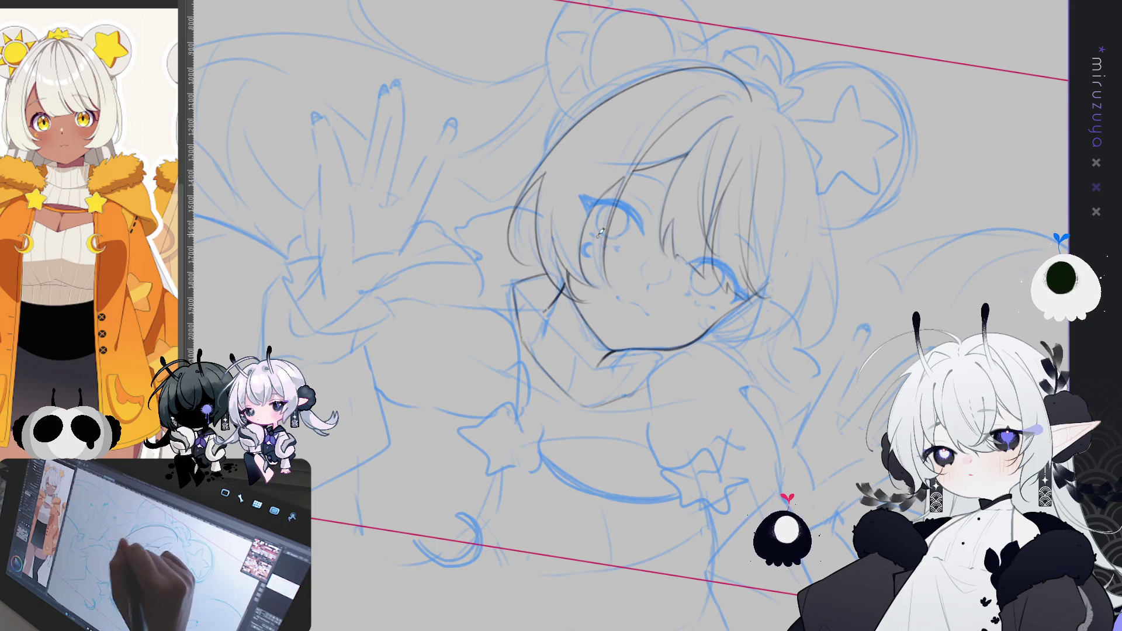
{"action": "left_click_drag", "start_coordinate": [537, 189], "coordinate": [559, 287]}
{"action": "mouse_move", "coordinate": [654, 140]}
{"action": "left_mouse_down"}
{"action": "mouse_move", "coordinate": [850, 190]}
{"action": "mouse_move", "coordinate": [572, 265]}
{"action": "left_mouse_up"}
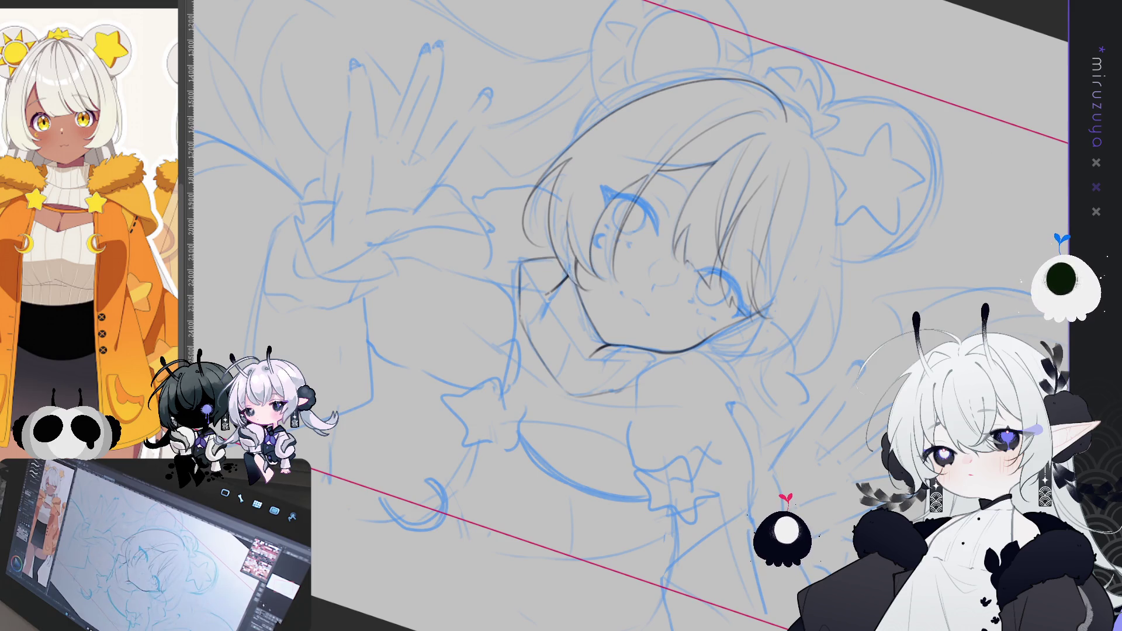
{"action": "key", "text": "ctrl+at"}
{"action": "key", "text": "ctrl+h"}
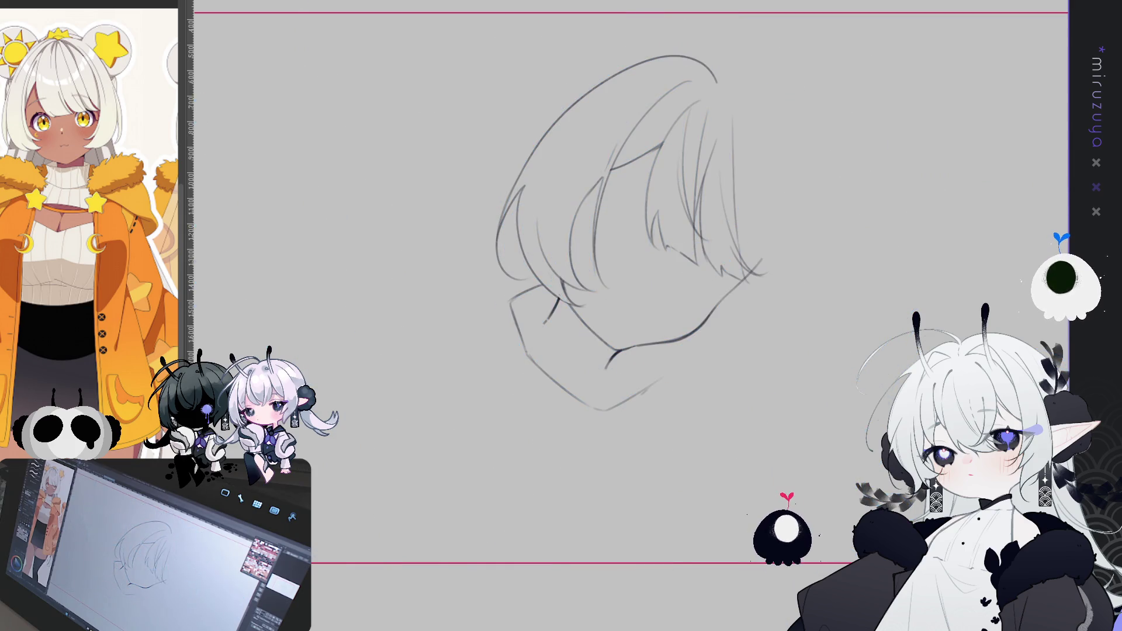
Step: Undo the stray inner hair strand strokes, including a short rejected hair stroke
{"action": "key", "text": "ctrl+z"}
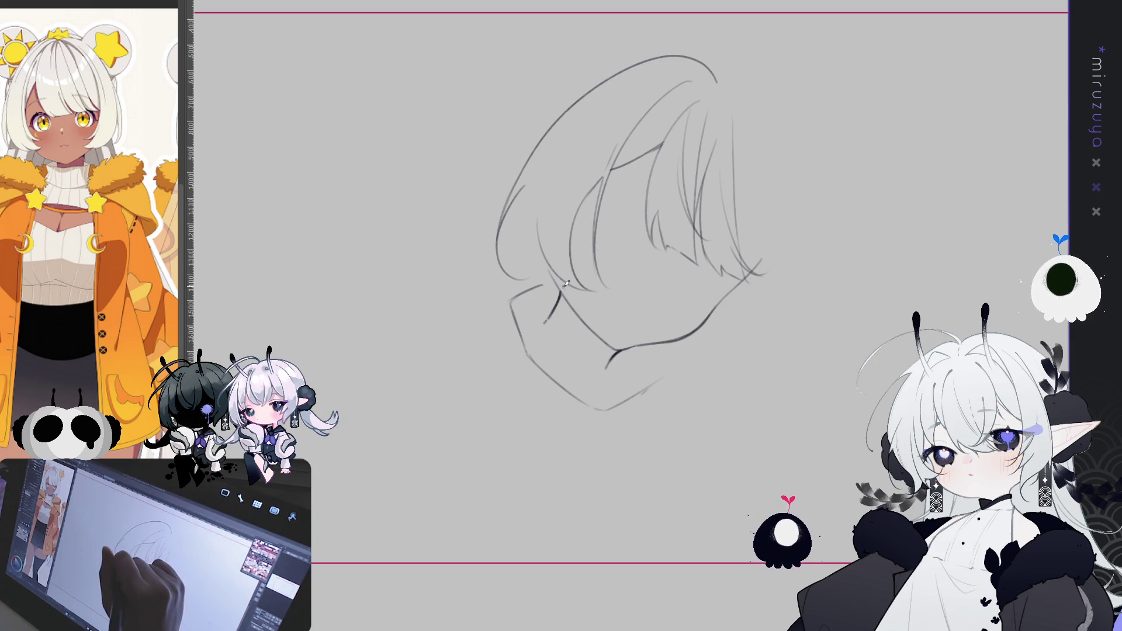
{"action": "left_click_drag", "start_coordinate": [554, 275], "coordinate": [577, 319]}
{"action": "key", "text": "ctrl+z"}
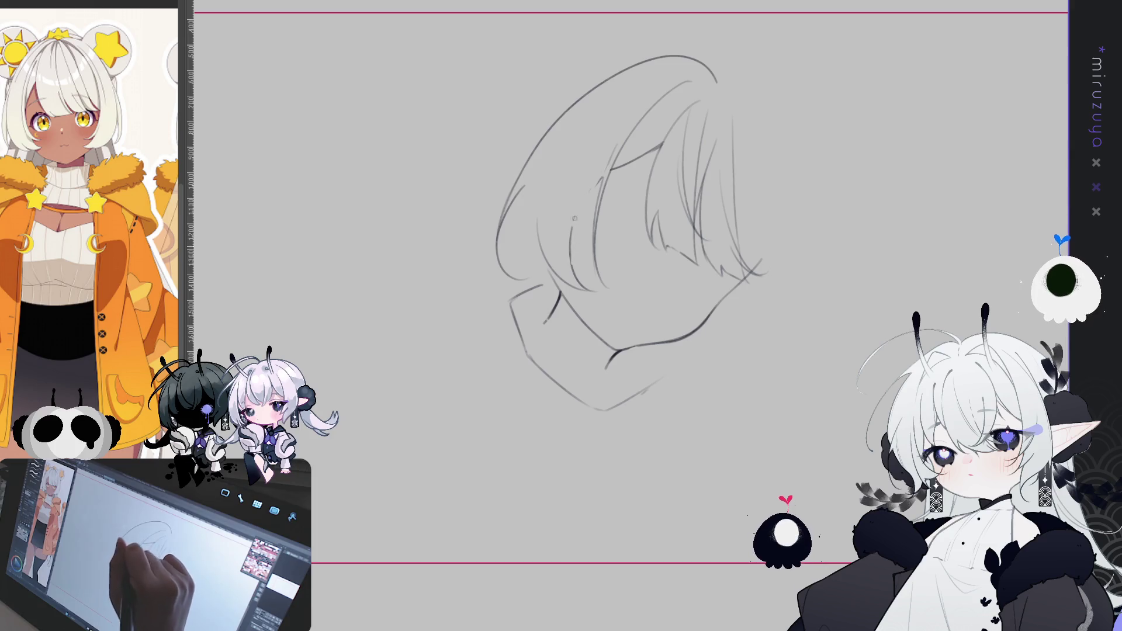
{"action": "key", "text": "ctrl+z"}
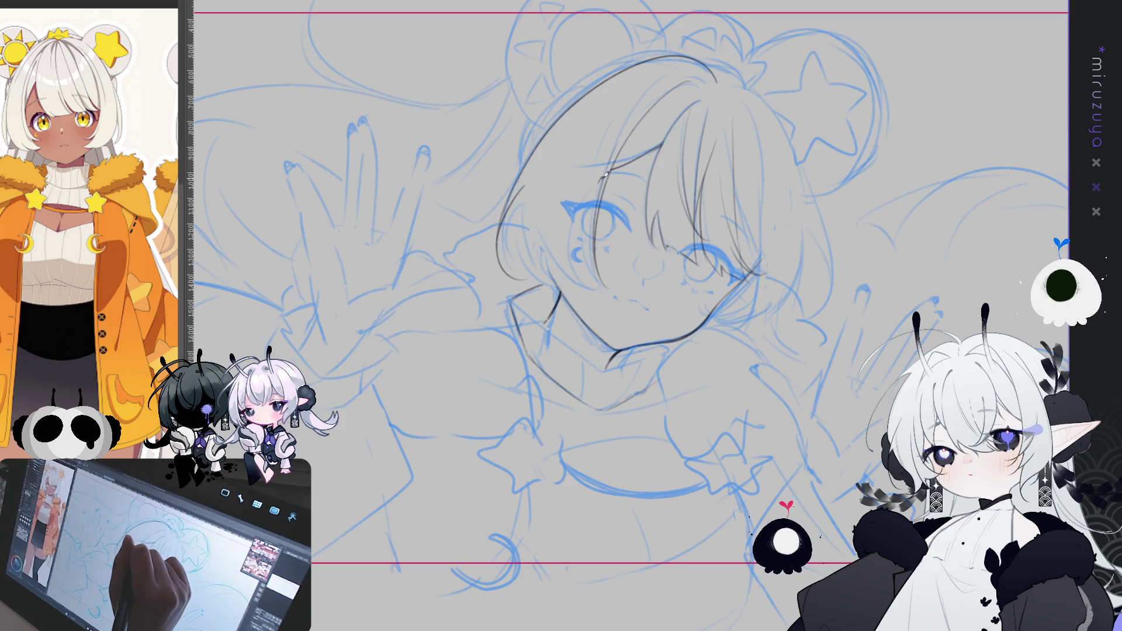
Step: After several retries, trace the left hair edge from hairline to cheek, then mirror the view
{"action": "mouse_move", "coordinate": [551, 204]}
{"action": "left_mouse_down"}
{"action": "mouse_move", "coordinate": [544, 260]}
{"action": "mouse_move", "coordinate": [560, 295]}
{"action": "mouse_move", "coordinate": [587, 294]}
{"action": "left_mouse_up"}
{"action": "key", "text": "ctrl+z"}
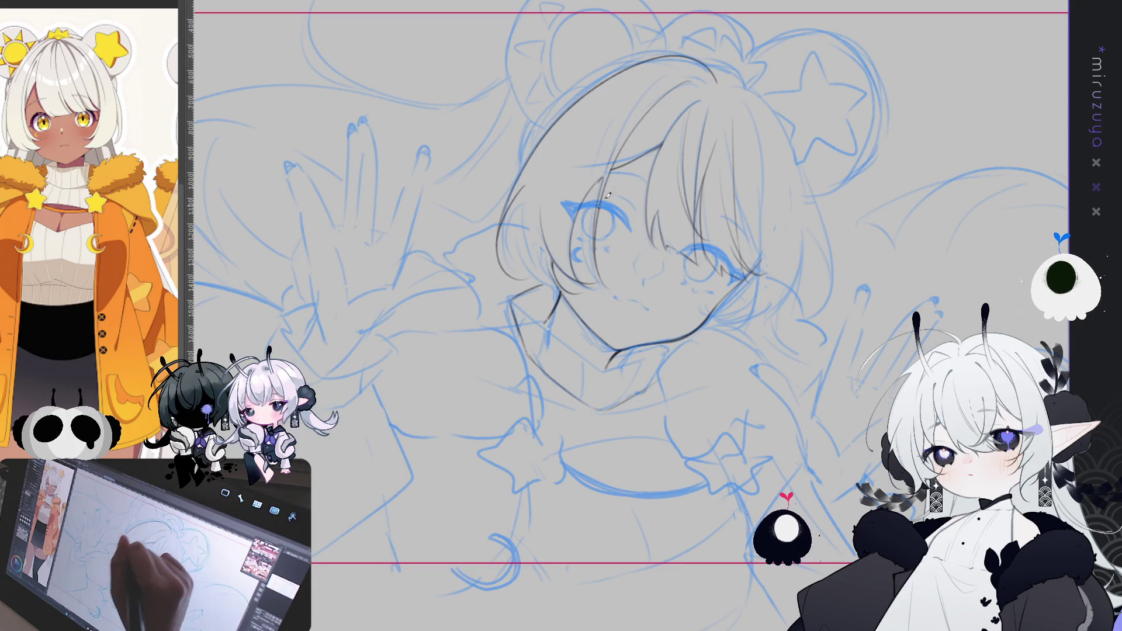
{"action": "mouse_move", "coordinate": [522, 187]}
{"action": "left_mouse_down"}
{"action": "mouse_move", "coordinate": [564, 283]}
{"action": "mouse_move", "coordinate": [581, 297]}
{"action": "left_mouse_up"}
{"action": "key", "text": "ctrl+z"}
{"action": "key", "text": "ctrl+z"}
{"action": "left_click_drag", "start_coordinate": [520, 203], "coordinate": [566, 262]}
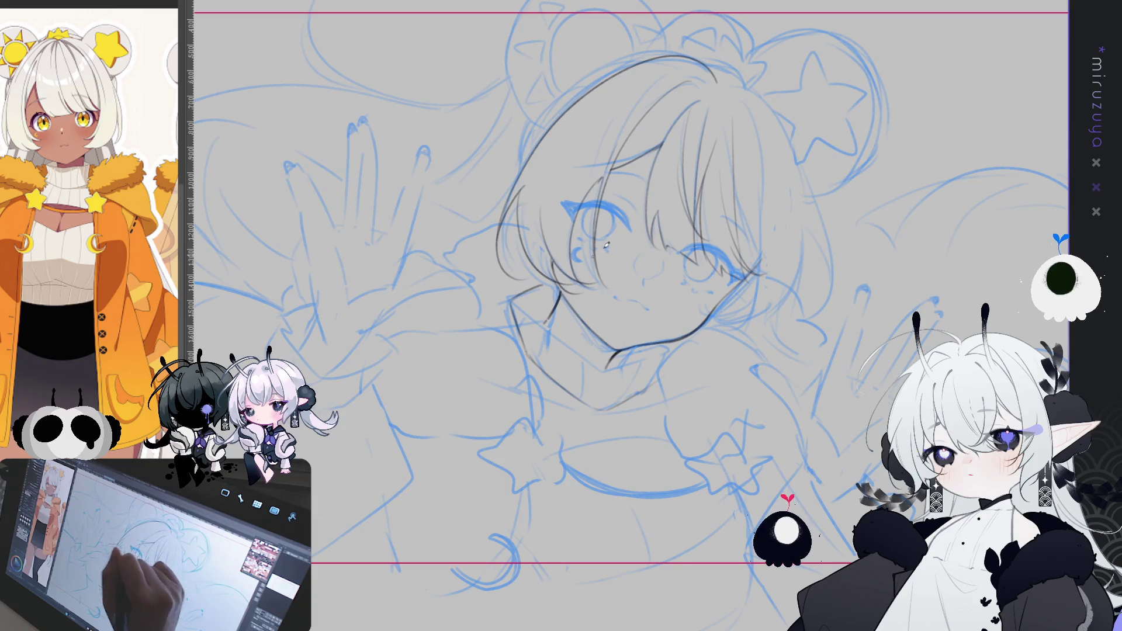
{"action": "key", "text": "ctrl+z"}
{"action": "left_click_drag", "start_coordinate": [522, 182], "coordinate": [570, 290]}
{"action": "key", "text": "ctrl+z"}
{"action": "mouse_move", "coordinate": [518, 179]}
{"action": "left_mouse_down"}
{"action": "mouse_move", "coordinate": [530, 264]}
{"action": "mouse_move", "coordinate": [566, 291]}
{"action": "left_mouse_up"}
{"action": "key", "text": "ctrl+z"}
{"action": "mouse_move", "coordinate": [518, 178]}
{"action": "left_mouse_down"}
{"action": "mouse_move", "coordinate": [533, 267]}
{"action": "mouse_move", "coordinate": [570, 290]}
{"action": "left_mouse_up"}
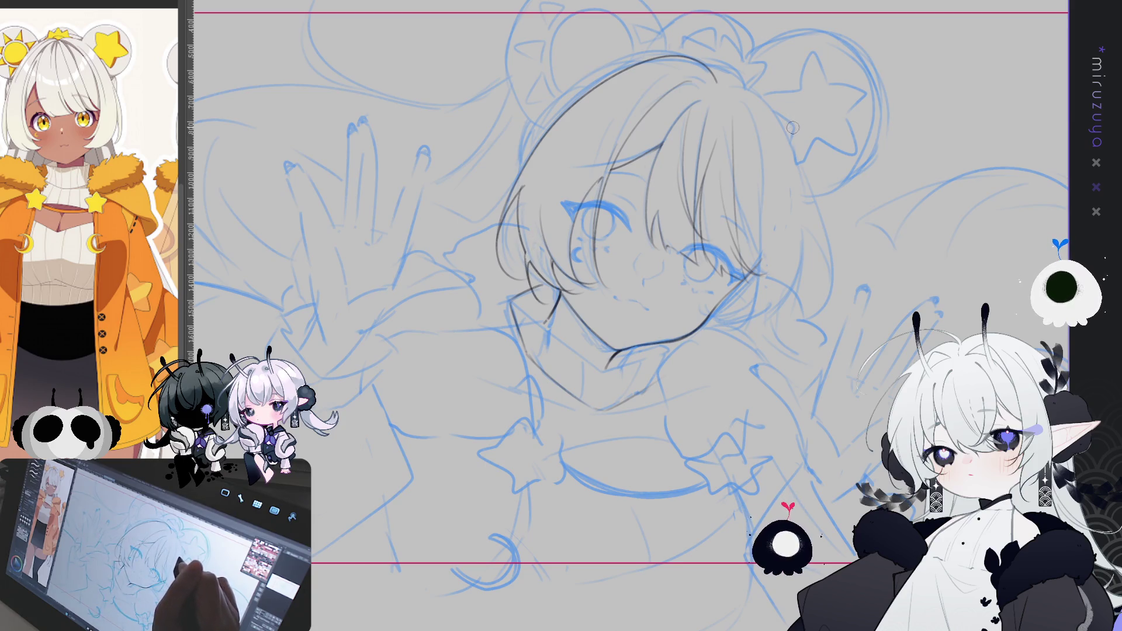
{"action": "key", "text": "h"}
{"action": "left_click_drag", "start_coordinate": [762, 260], "coordinate": [757, 309]}
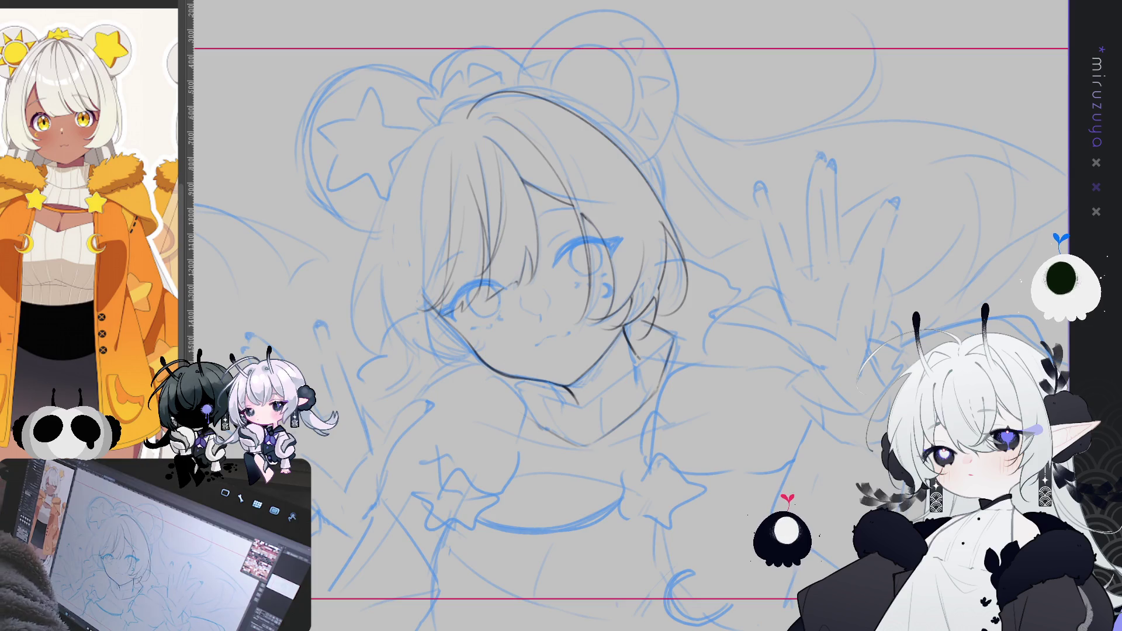
Step: Add a thin hair strand, then redraw the left hair outline from the head top
{"action": "scroll", "coordinate": [631, 316], "scroll_direction": "up", "scroll_amount": 1}
{"action": "key", "text": "h"}
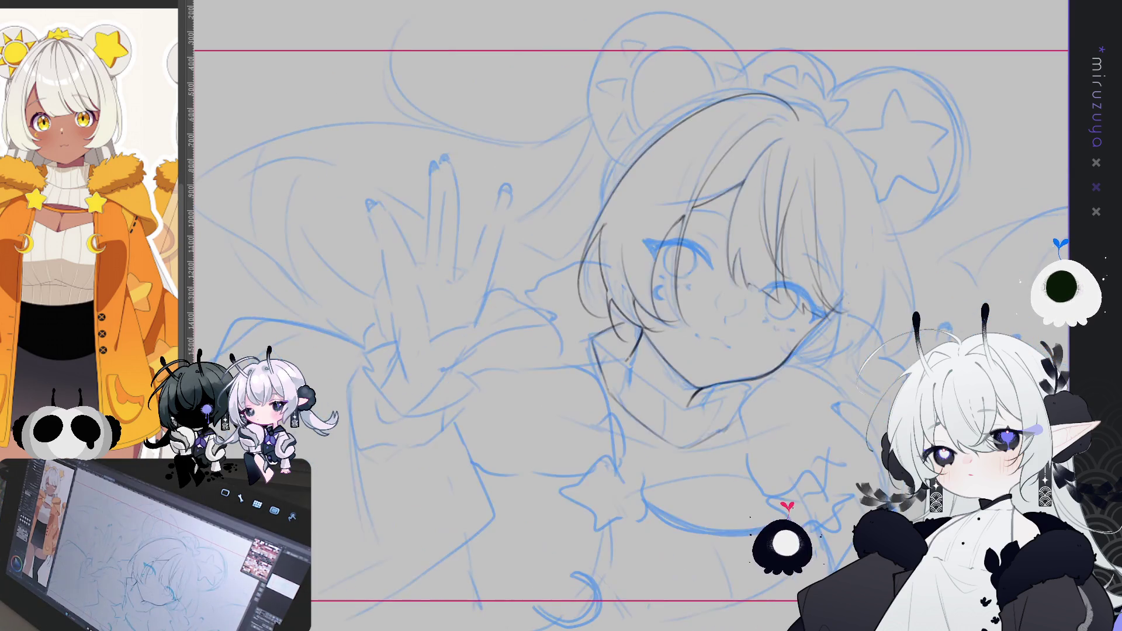
{"action": "left_click_drag", "start_coordinate": [991, 382], "coordinate": [816, 344]}
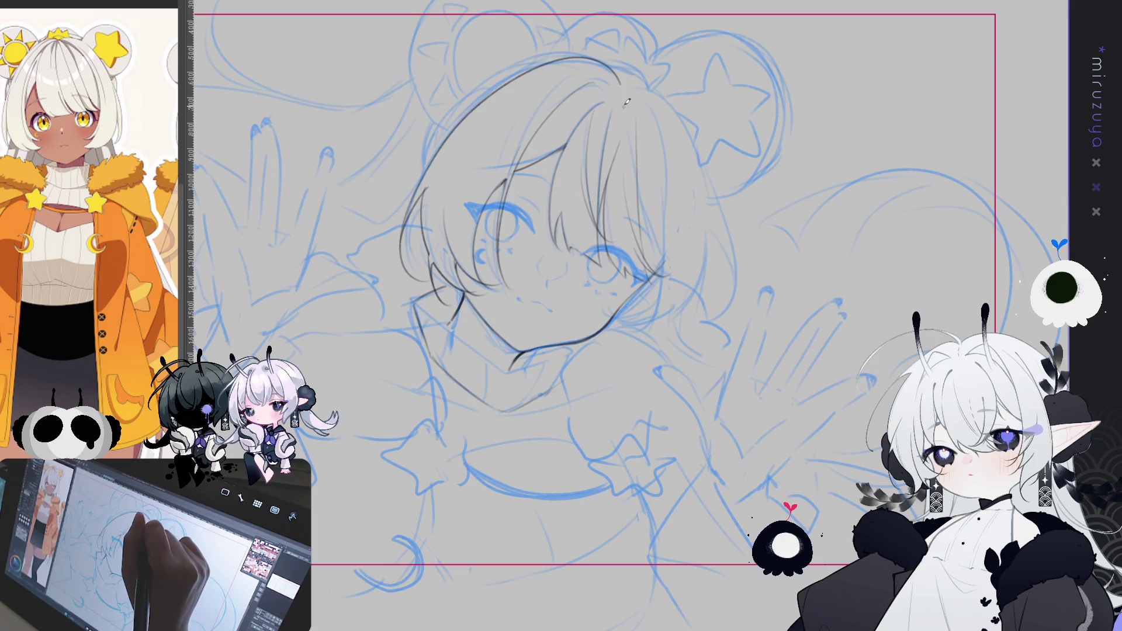
{"action": "mouse_move", "coordinate": [633, 102]}
{"action": "left_mouse_down"}
{"action": "mouse_move", "coordinate": [636, 137]}
{"action": "mouse_move", "coordinate": [519, 91]}
{"action": "mouse_move", "coordinate": [494, 266]}
{"action": "left_mouse_up"}
{"action": "key", "text": "ctrl+z"}
{"action": "left_click_drag", "start_coordinate": [509, 93], "coordinate": [485, 216]}
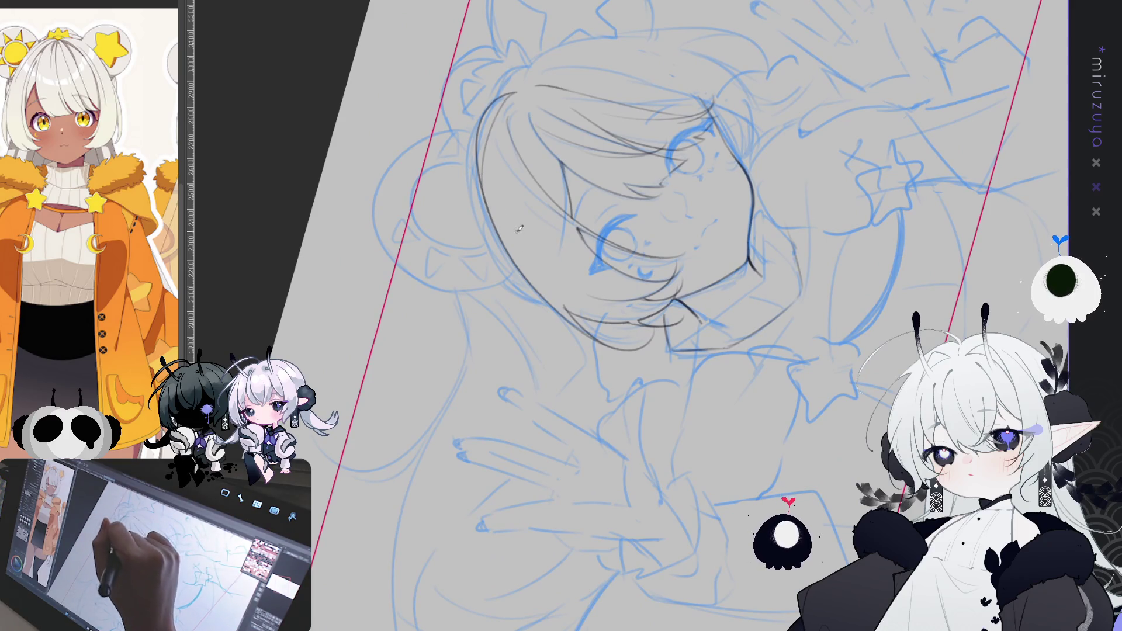
Step: Rework the left hair outline from the head top down the face's left side until it fits
{"action": "key", "text": "ctrl+0"}
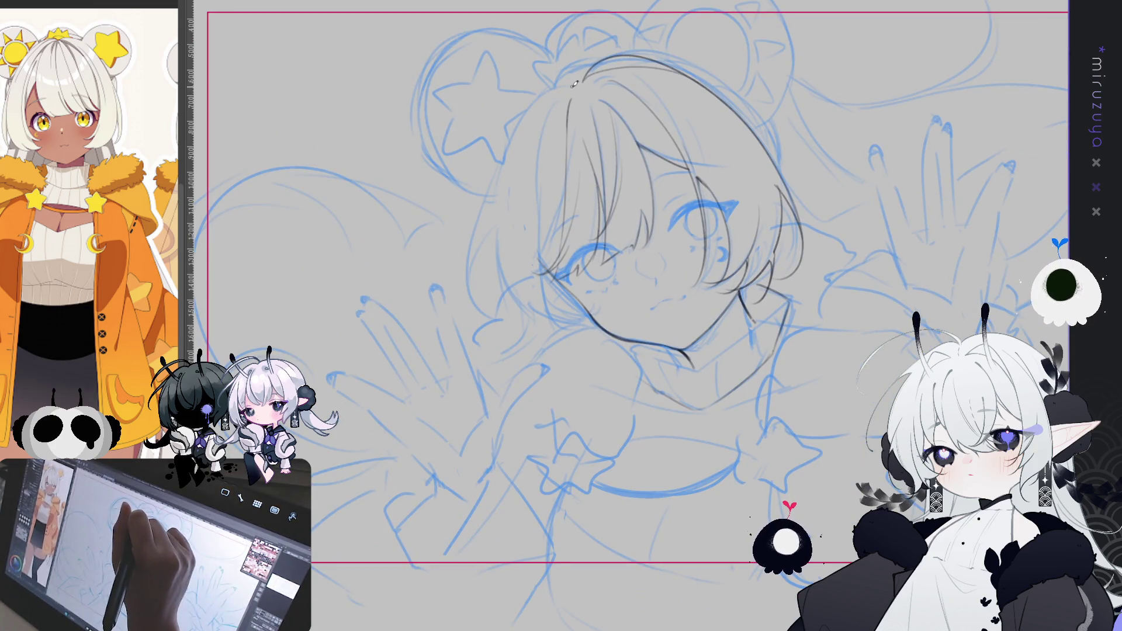
{"action": "left_click_drag", "start_coordinate": [572, 82], "coordinate": [485, 254]}
{"action": "key", "text": "ctrl+z"}
{"action": "left_click_drag", "start_coordinate": [576, 85], "coordinate": [476, 252]}
{"action": "key", "text": "ctrl+z"}
{"action": "mouse_move", "coordinate": [578, 81]}
{"action": "left_mouse_down"}
{"action": "mouse_move", "coordinate": [494, 193]}
{"action": "mouse_move", "coordinate": [524, 318]}
{"action": "left_mouse_up"}
{"action": "key", "text": "ctrl+z"}
{"action": "key", "text": "ctrl+z"}
{"action": "mouse_move", "coordinate": [503, 166]}
{"action": "left_mouse_down"}
{"action": "mouse_move", "coordinate": [488, 233]}
{"action": "mouse_move", "coordinate": [507, 330]}
{"action": "left_mouse_up"}
{"action": "left_click_drag", "start_coordinate": [501, 216], "coordinate": [484, 292]}
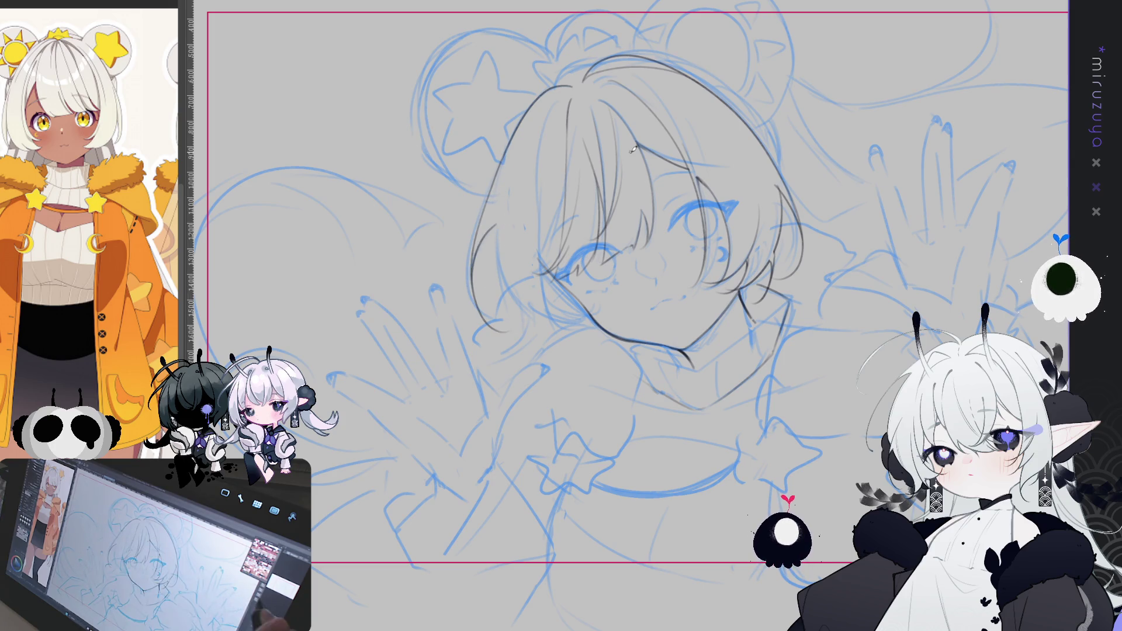
Step: Add a long hair strand down the face and a strand beside the left eye
{"action": "key", "text": "h"}
{"action": "left_click_drag", "start_coordinate": [778, 262], "coordinate": [726, 277]}
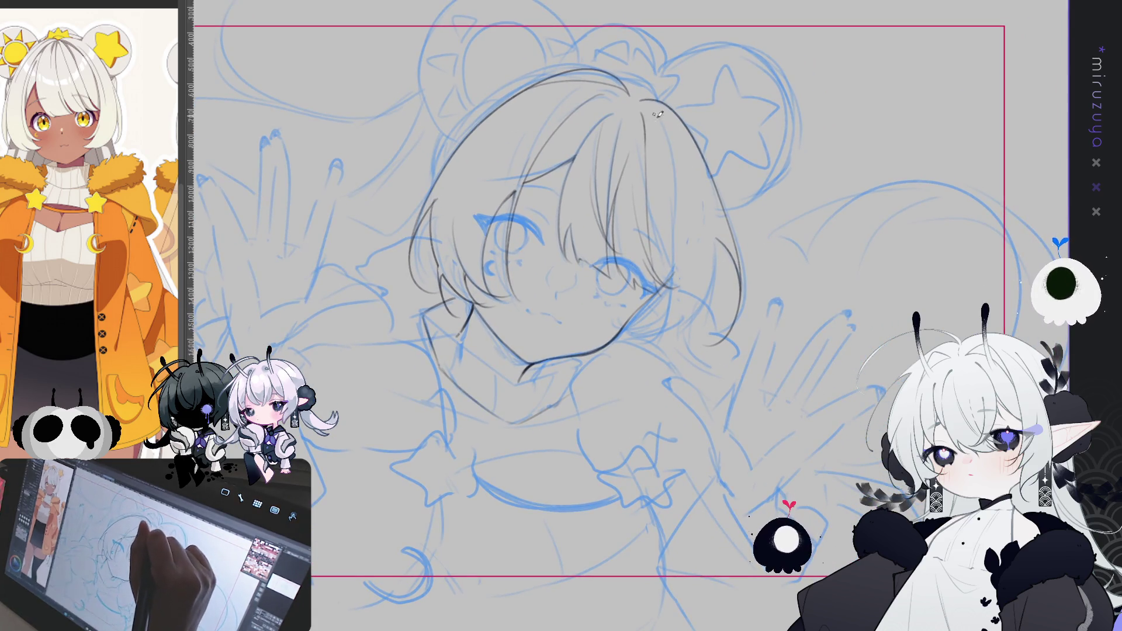
{"action": "left_click_drag", "start_coordinate": [655, 108], "coordinate": [644, 354]}
{"action": "key", "text": "h"}
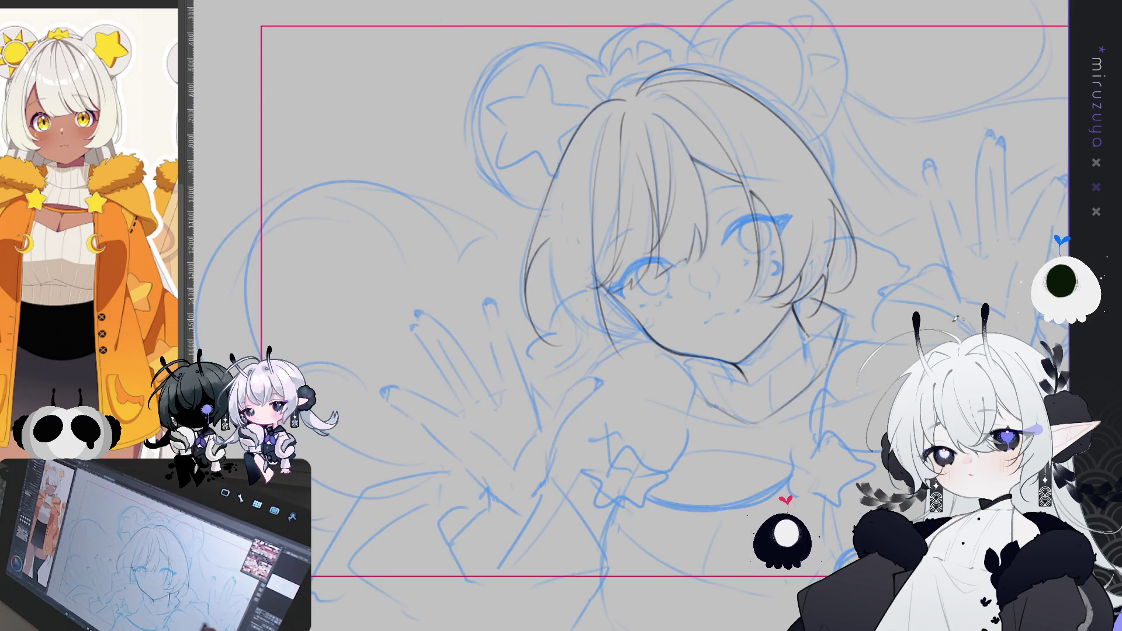
{"action": "left_click_drag", "start_coordinate": [620, 196], "coordinate": [593, 272]}
{"action": "key", "text": "ctrl+z"}
{"action": "left_click_drag", "start_coordinate": [620, 193], "coordinate": [596, 275]}
{"action": "left_click_drag", "start_coordinate": [620, 202], "coordinate": [610, 235]}
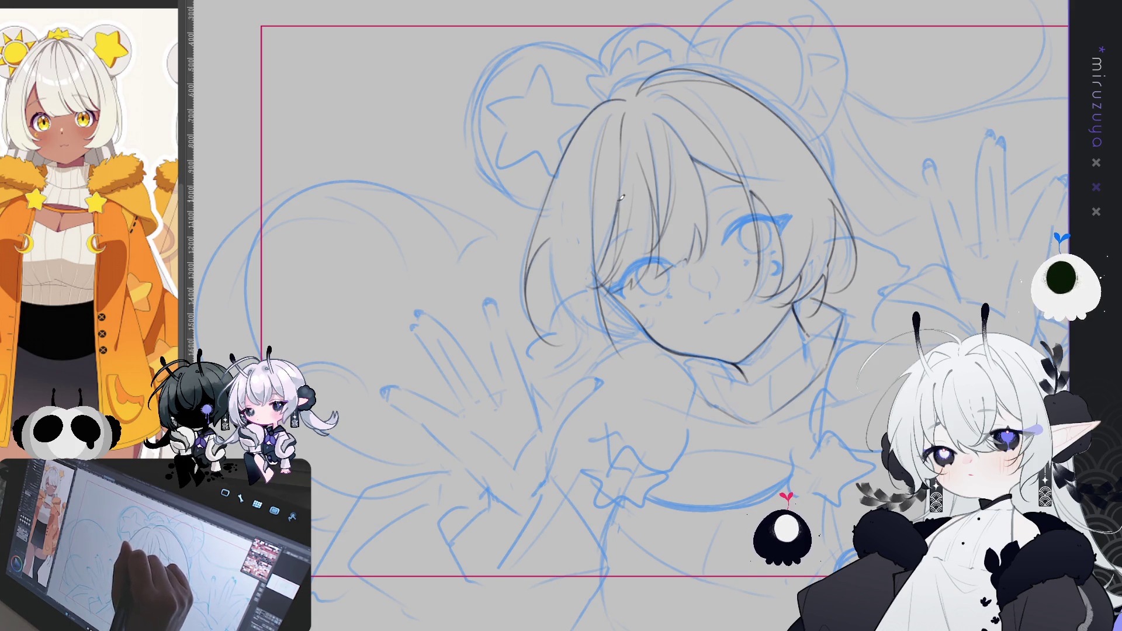
{"action": "key", "text": "h"}
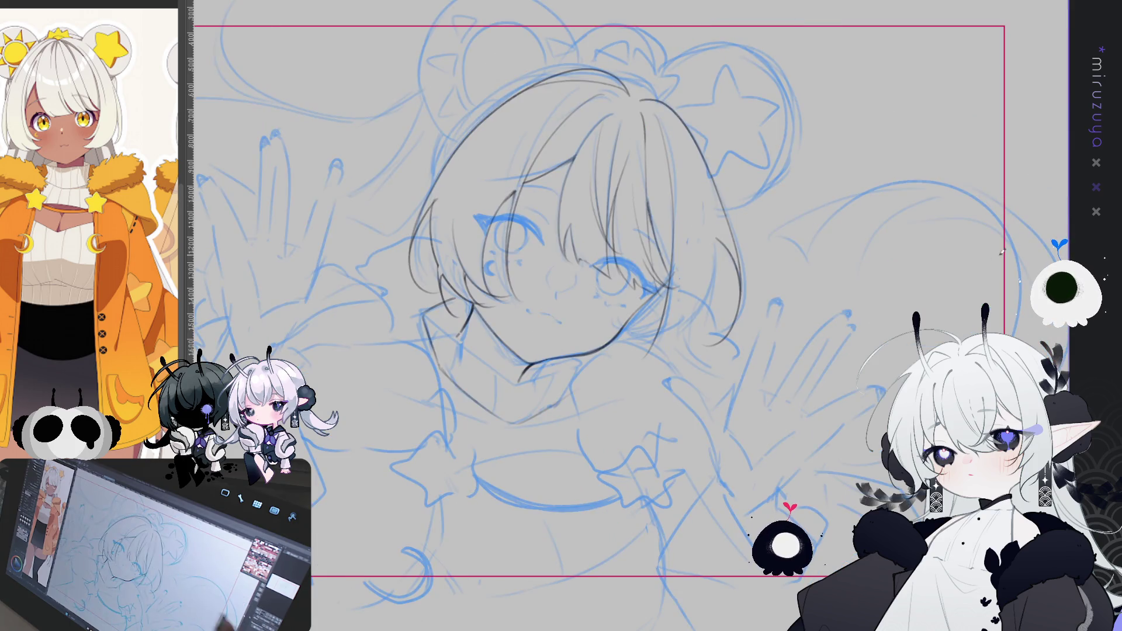
{"action": "left_click_drag", "start_coordinate": [791, 417], "coordinate": [807, 400]}
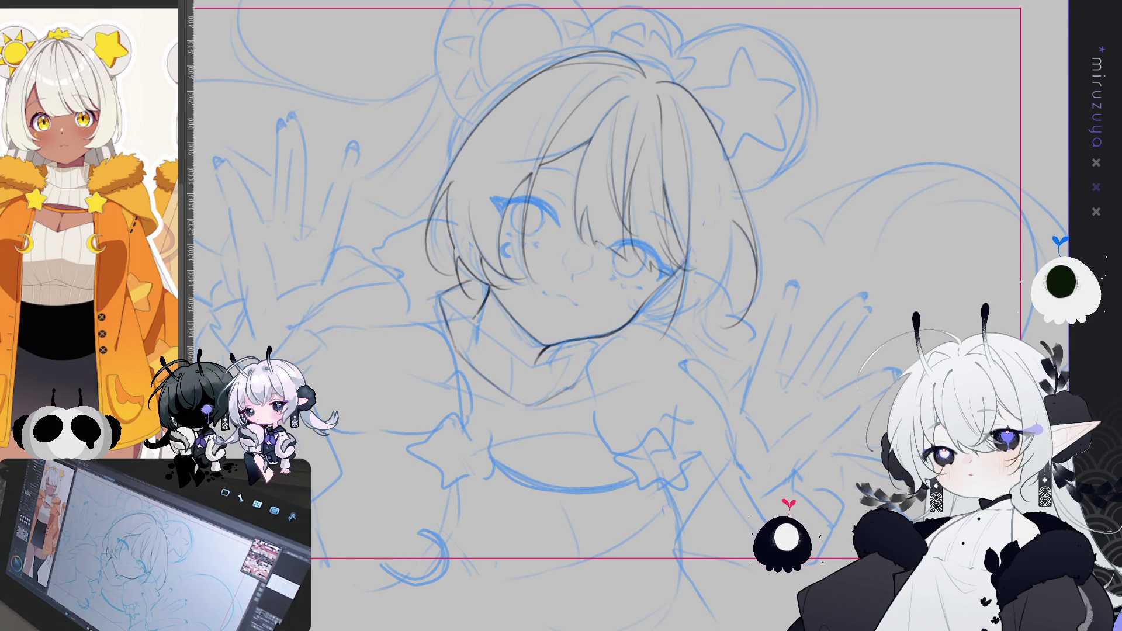
Step: Ink the face's left contour, redrawing the line until it sits right
{"action": "key", "text": "h"}
{"action": "key", "text": "minus"}
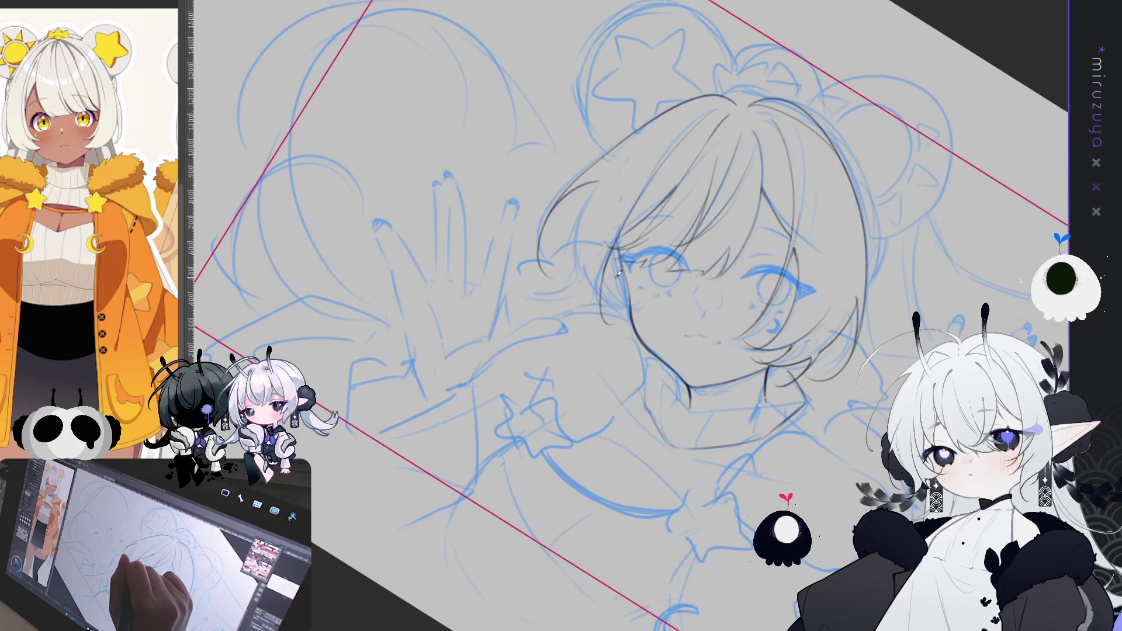
{"action": "left_click_drag", "start_coordinate": [612, 251], "coordinate": [610, 331]}
{"action": "key", "text": "ctrl+z"}
{"action": "mouse_move", "coordinate": [611, 251]}
{"action": "left_mouse_down"}
{"action": "mouse_move", "coordinate": [608, 332]}
{"action": "mouse_move", "coordinate": [606, 257]}
{"action": "mouse_move", "coordinate": [608, 313]}
{"action": "left_mouse_up"}
{"action": "key", "text": "ctrl+z"}
{"action": "left_click_drag", "start_coordinate": [602, 175], "coordinate": [596, 292]}
{"action": "key", "text": "ctrl+z"}
{"action": "left_click_drag", "start_coordinate": [601, 174], "coordinate": [605, 285]}
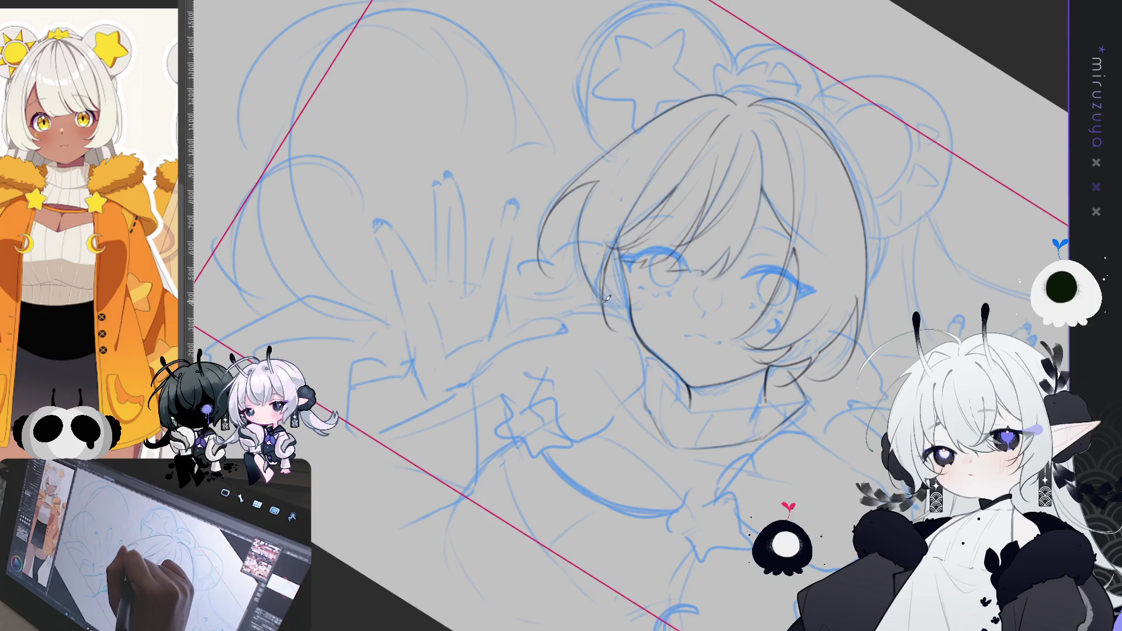
Step: Add a short strand at the hair part and undo a stray stroke on the head top
{"action": "key", "text": "asciicircum"}
{"action": "key", "text": "asciicircum"}
{"action": "key", "text": "asciicircum"}
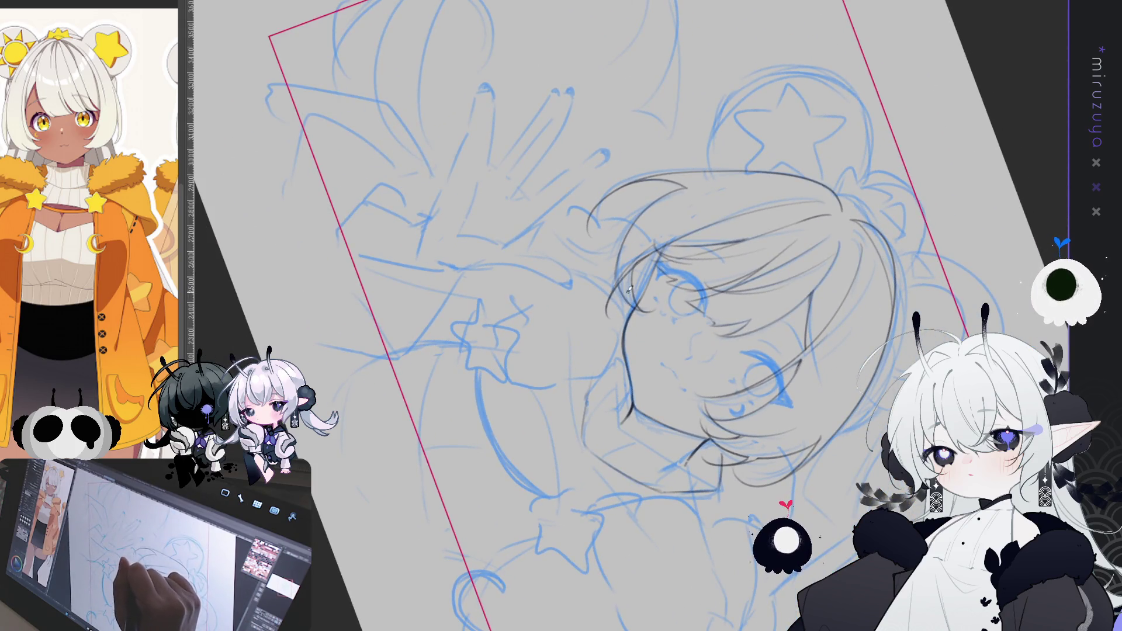
{"action": "key", "text": "ctrl+at"}
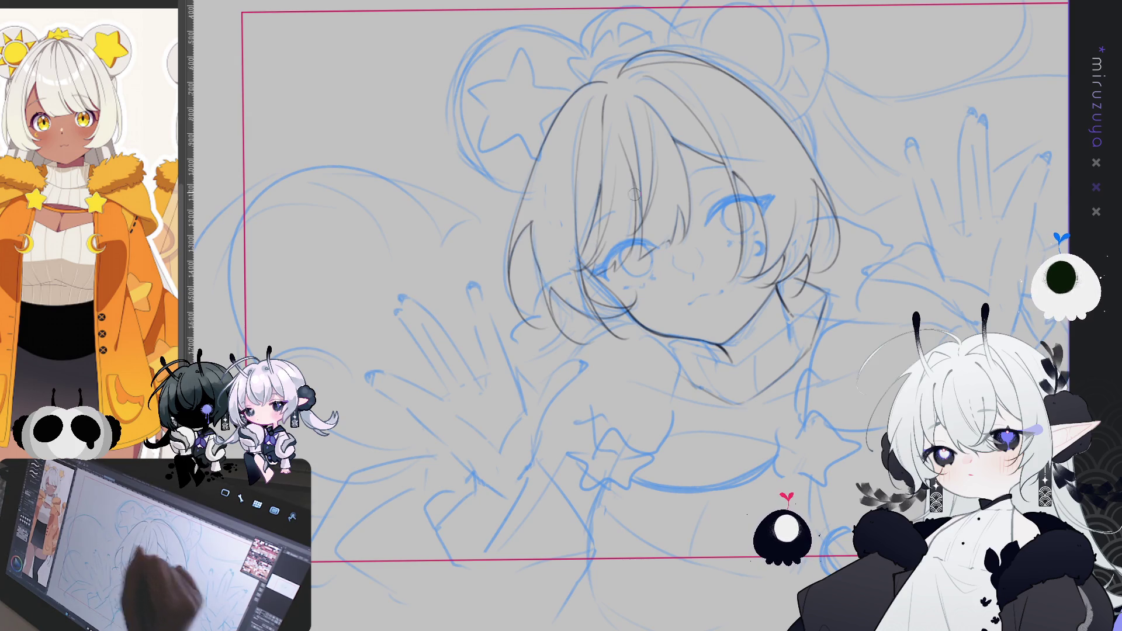
{"action": "key", "text": "h"}
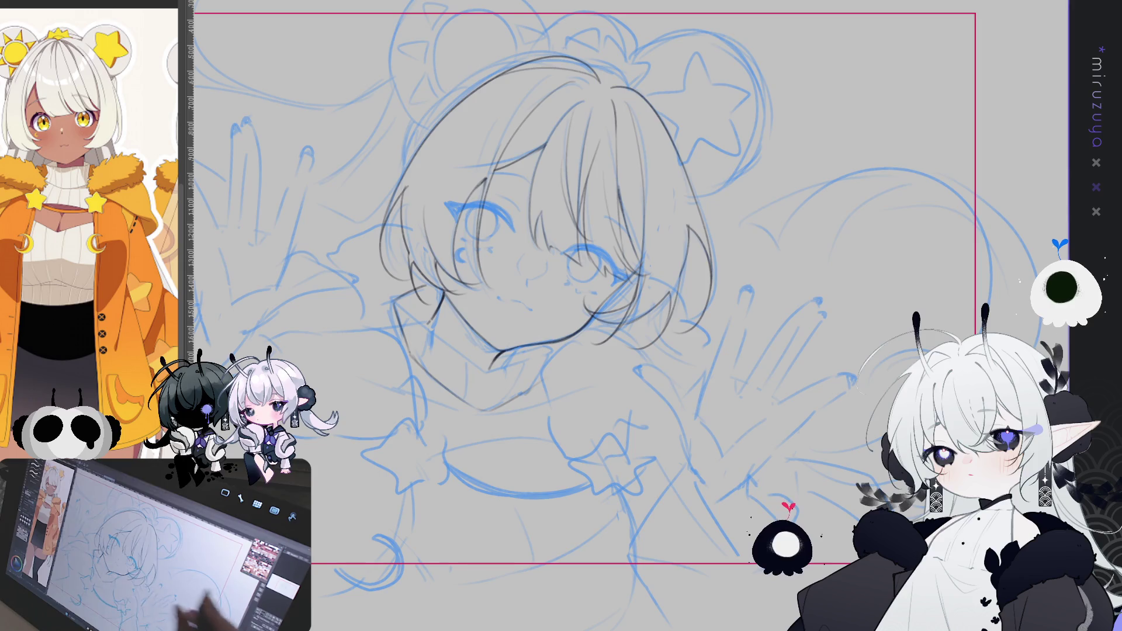
{"action": "key", "text": "h"}
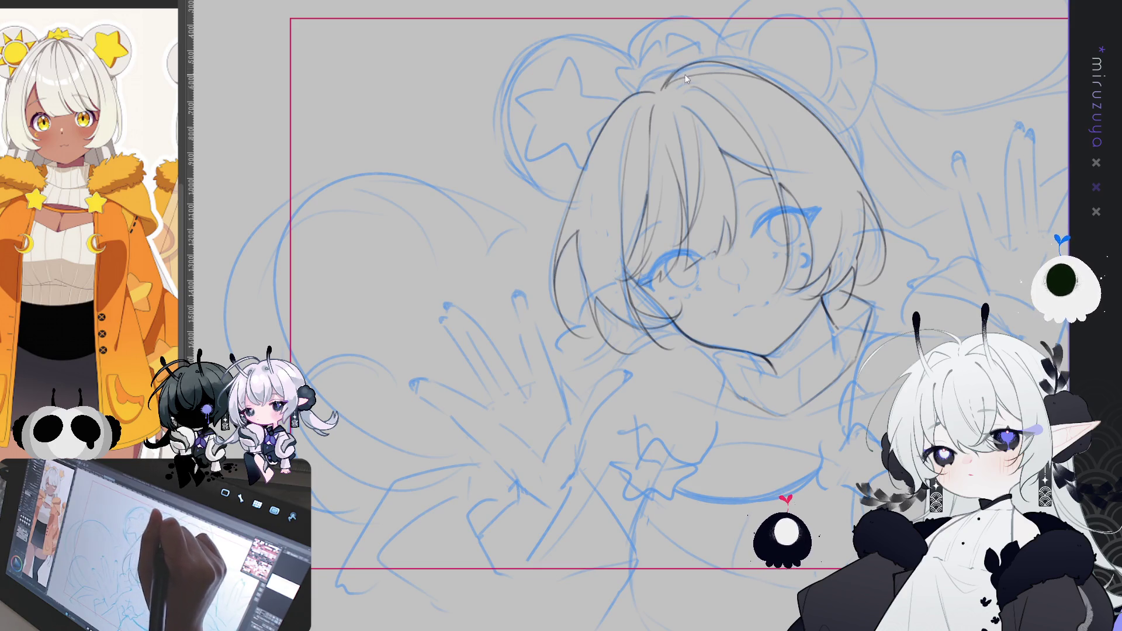
{"action": "left_click_drag", "start_coordinate": [657, 90], "coordinate": [659, 121]}
{"action": "key", "text": "h"}
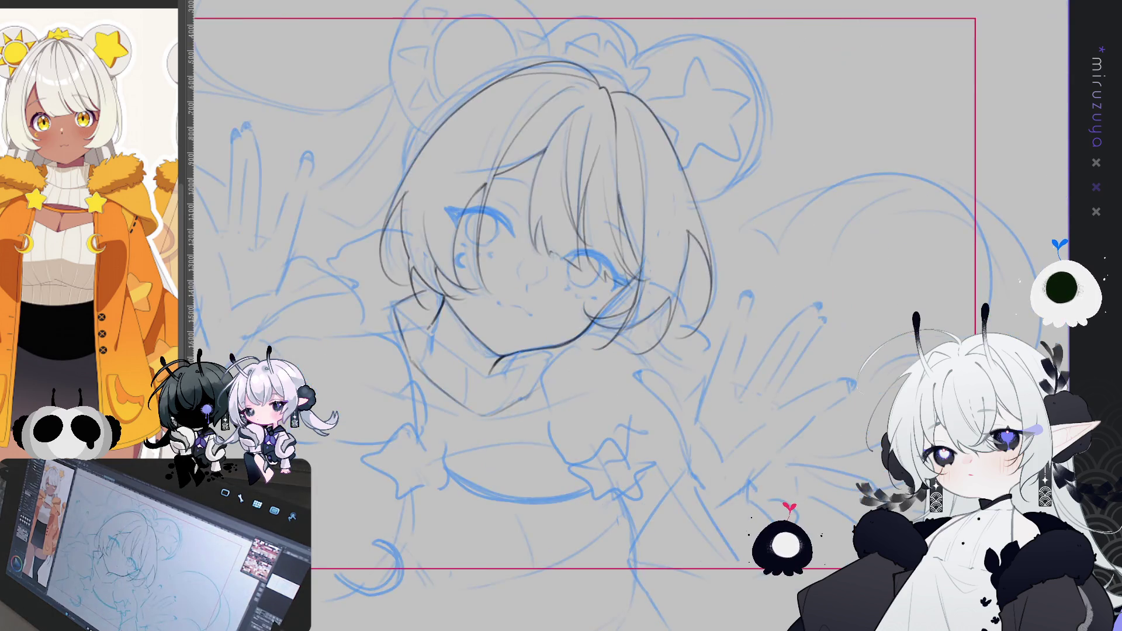
{"action": "left_click_drag", "start_coordinate": [604, 89], "coordinate": [564, 102]}
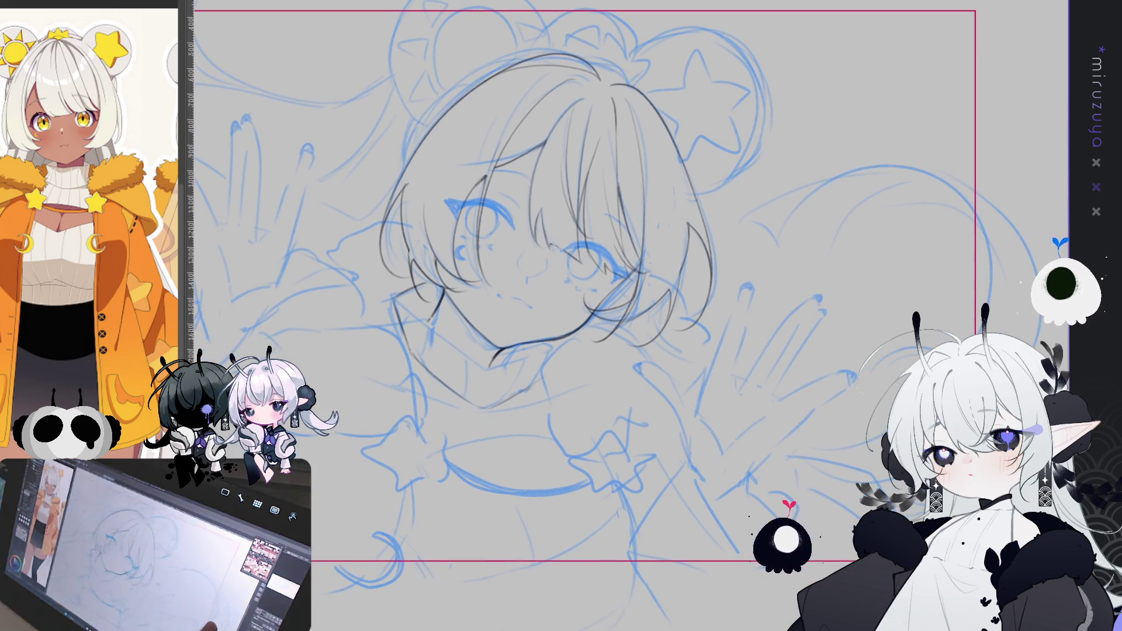
{"action": "left_click_drag", "start_coordinate": [778, 248], "coordinate": [819, 226]}
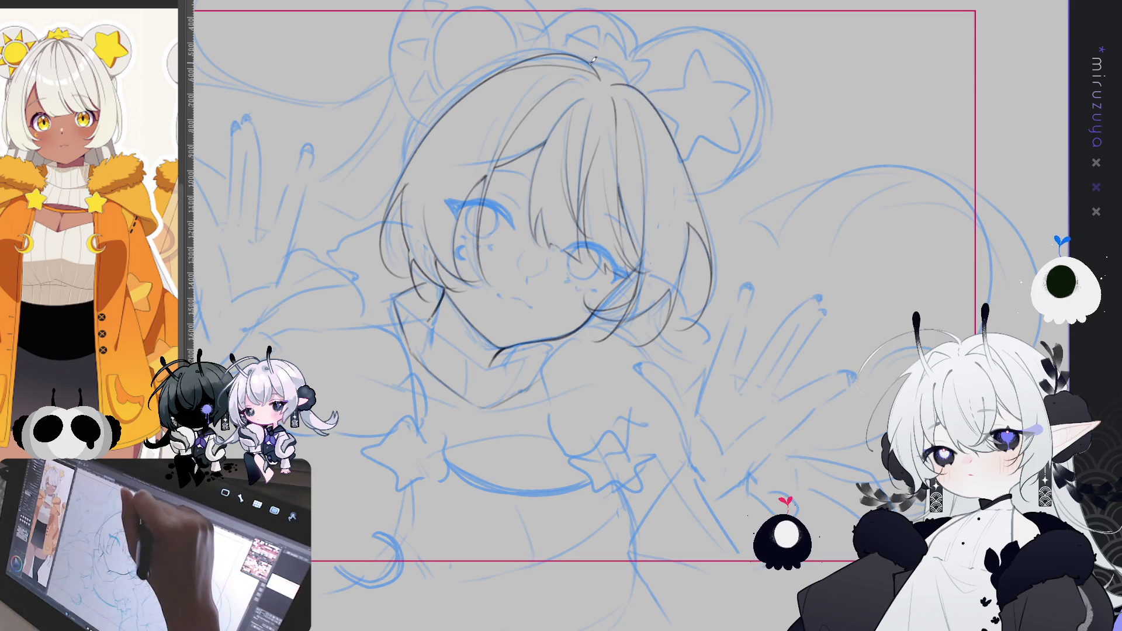
{"action": "left_click_drag", "start_coordinate": [608, 79], "coordinate": [647, 90]}
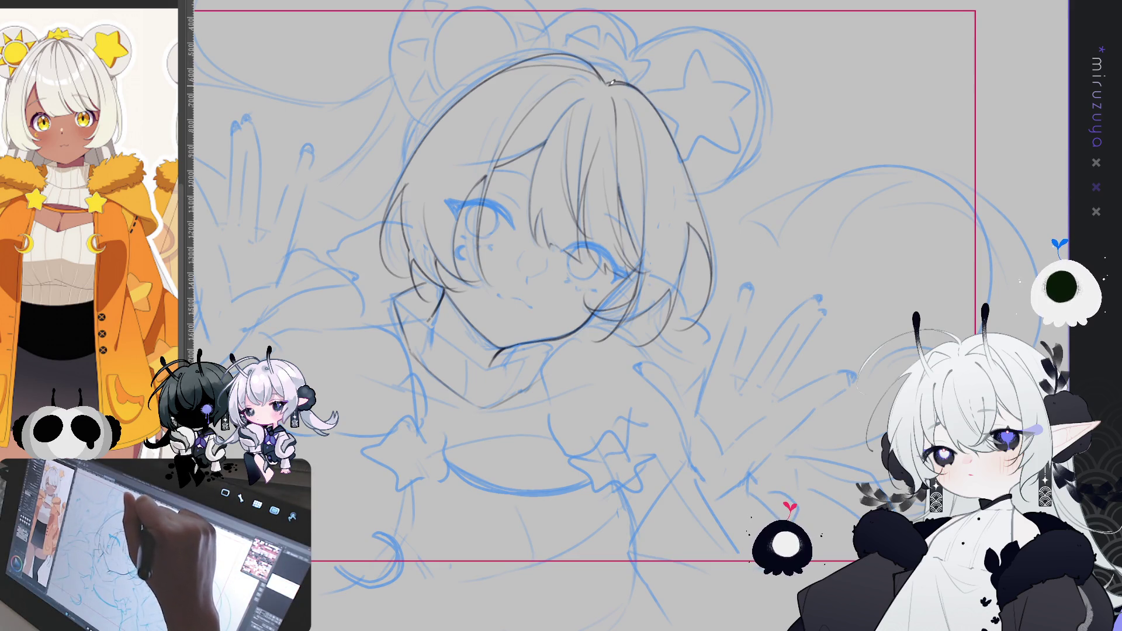
{"action": "key", "text": "ctrl+z"}
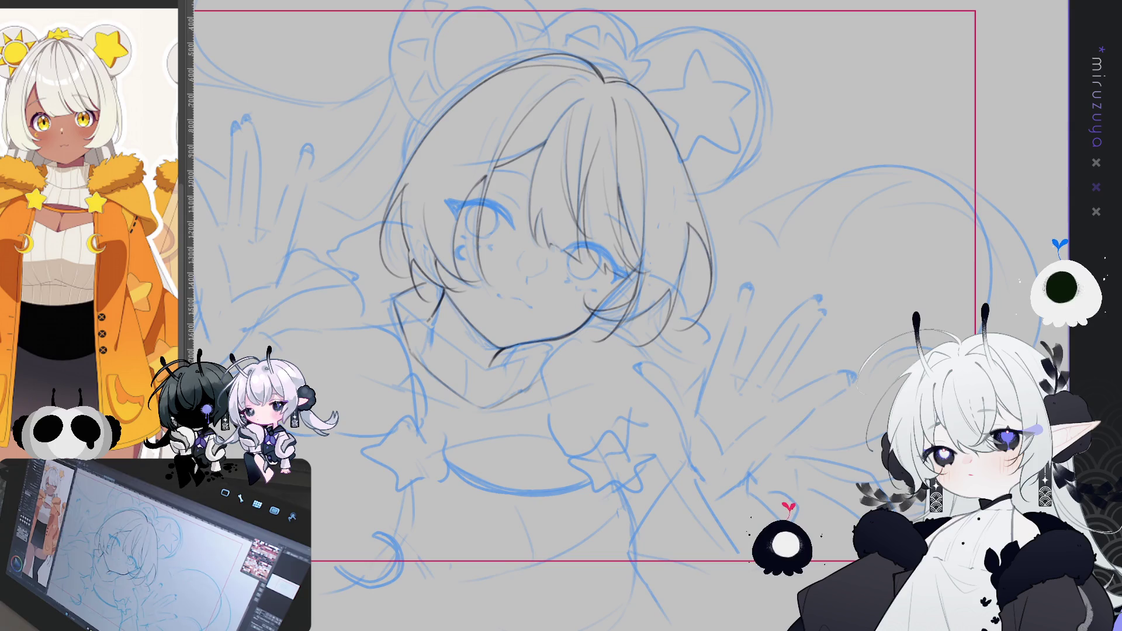
Step: Enclose the face area in a freehand lasso selection
{"action": "left_click_drag", "start_coordinate": [665, 396], "coordinate": [802, 373]}
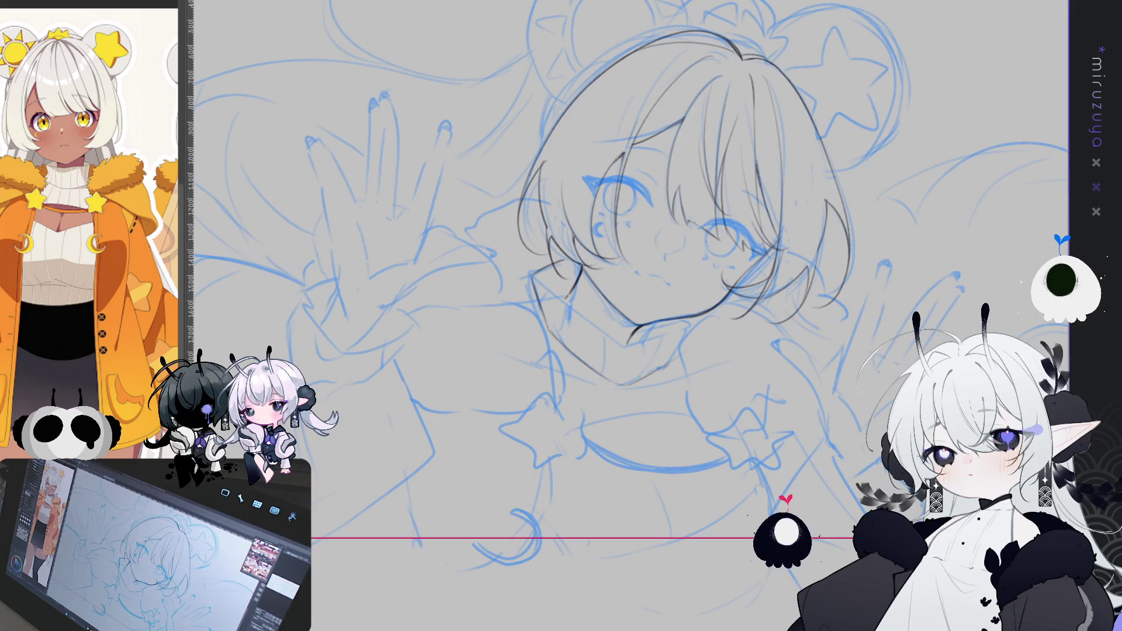
{"action": "left_click_drag", "start_coordinate": [643, 293], "coordinate": [599, 234]}
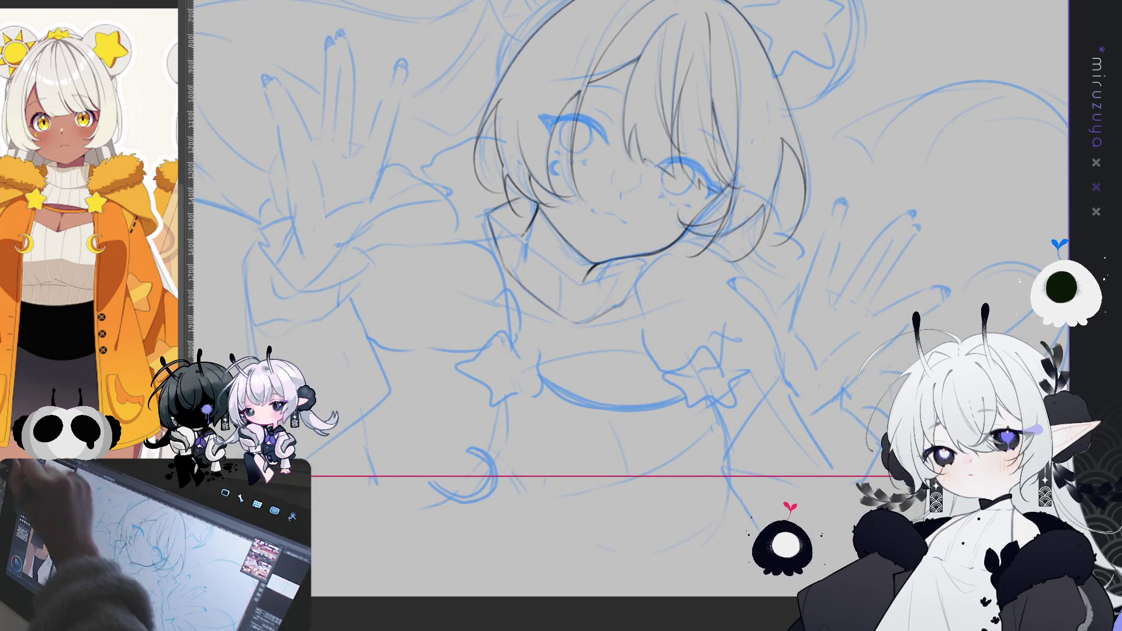
{"action": "left_click_drag", "start_coordinate": [643, 263], "coordinate": [596, 340]}
{"action": "mouse_move", "coordinate": [621, 299]}
{"action": "left_mouse_down"}
{"action": "mouse_move", "coordinate": [519, 295]}
{"action": "mouse_move", "coordinate": [485, 193]}
{"action": "mouse_move", "coordinate": [672, 182]}
{"action": "mouse_move", "coordinate": [642, 283]}
{"action": "left_mouse_up"}
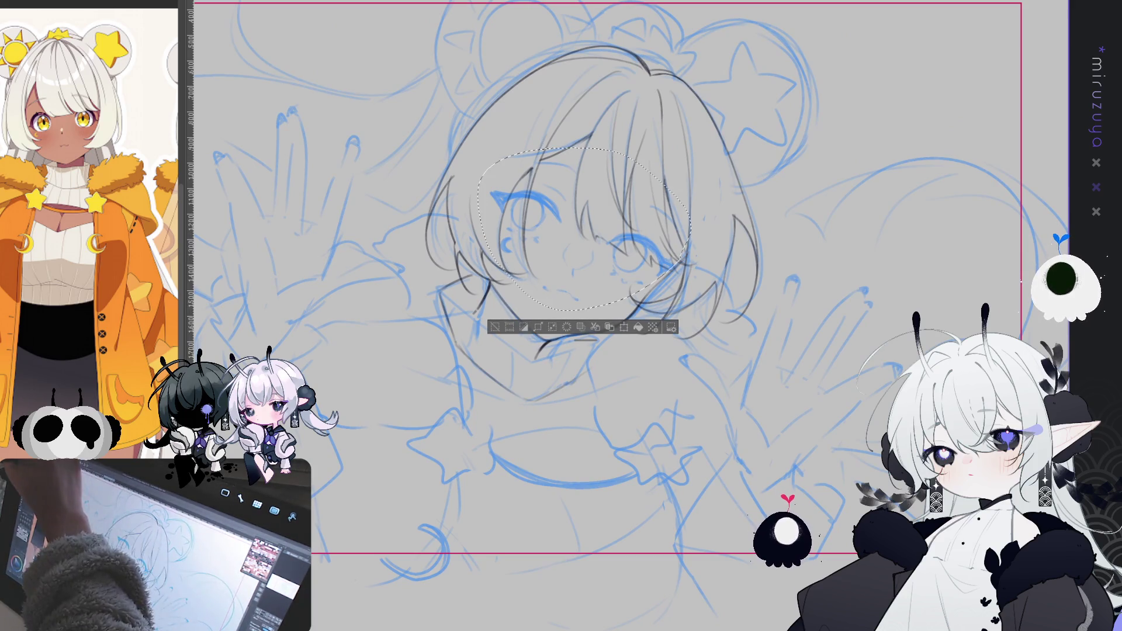
Step: Nudge the selected face lines a few pixels right and down, then deselect
{"action": "left_click_drag", "start_coordinate": [647, 192], "coordinate": [653, 195]}
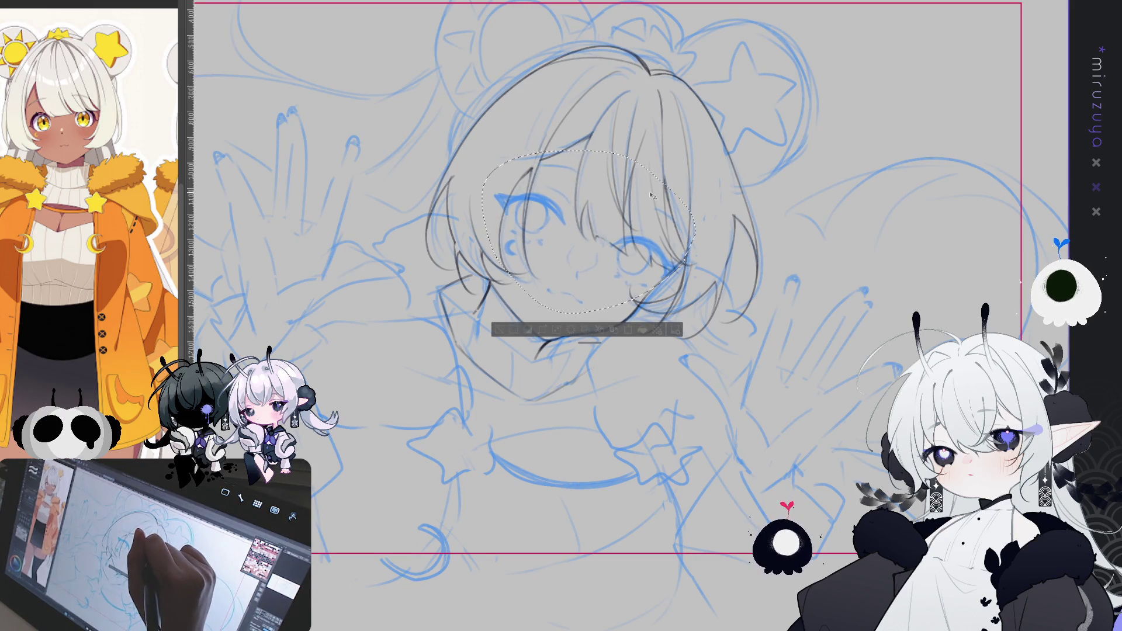
{"action": "key", "text": "ctrl+d"}
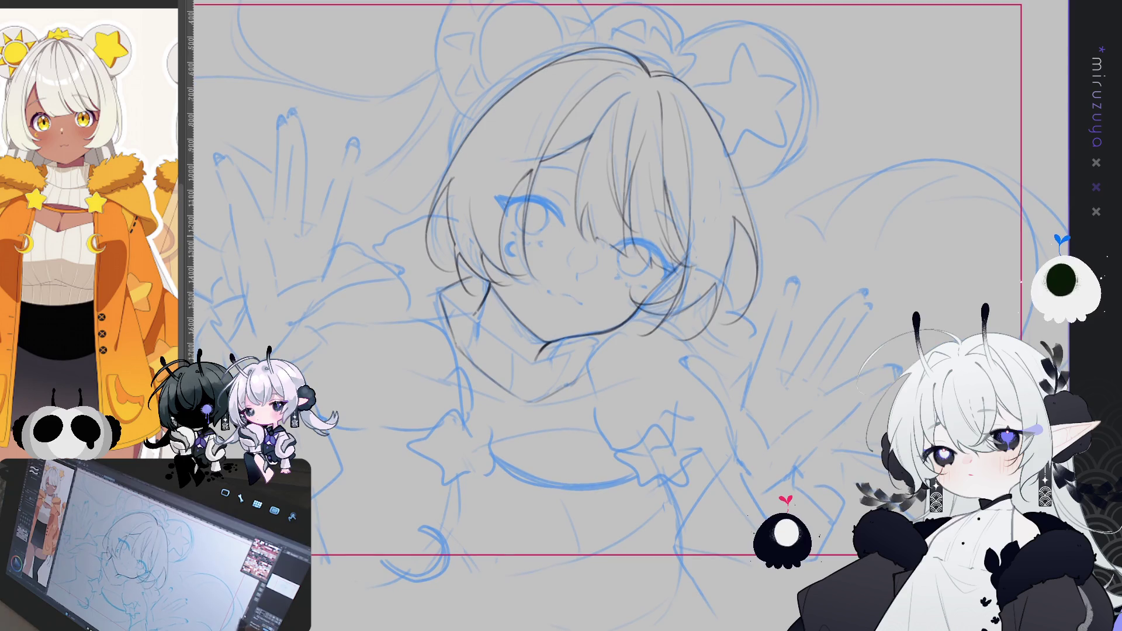
{"action": "scroll", "coordinate": [831, 303], "scroll_direction": "up", "scroll_amount": 2}
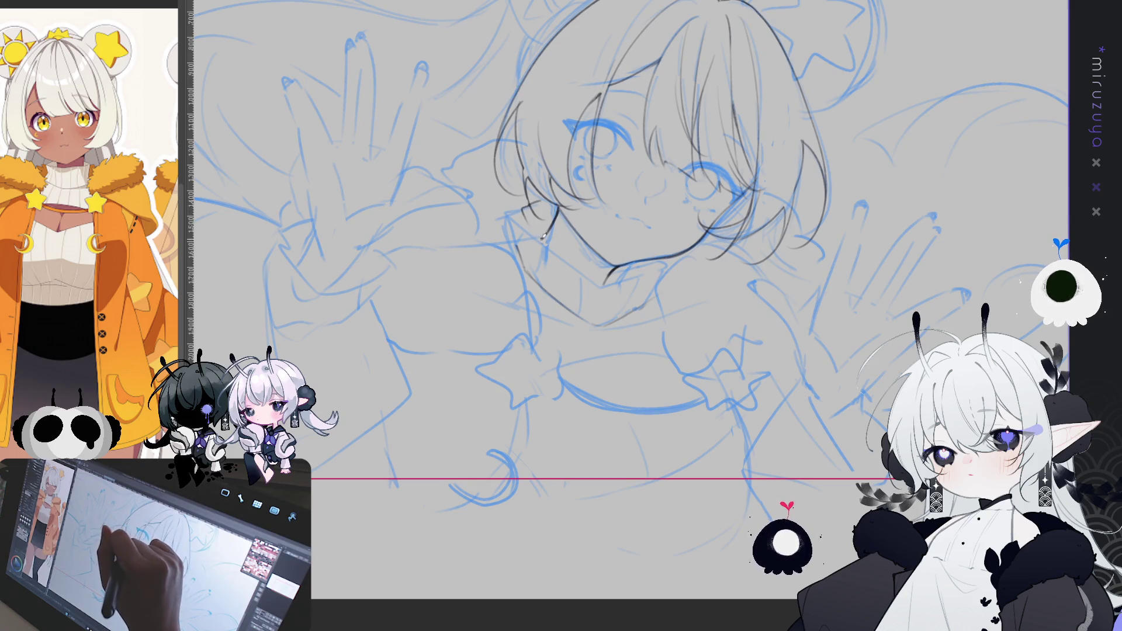
Step: Trace the jawline down the left cheek, the chin, and the left edge of the neck
{"action": "mouse_move", "coordinate": [520, 200]}
{"action": "left_mouse_down"}
{"action": "mouse_move", "coordinate": [593, 283]}
{"action": "mouse_move", "coordinate": [631, 282]}
{"action": "mouse_move", "coordinate": [650, 262]}
{"action": "left_mouse_up"}
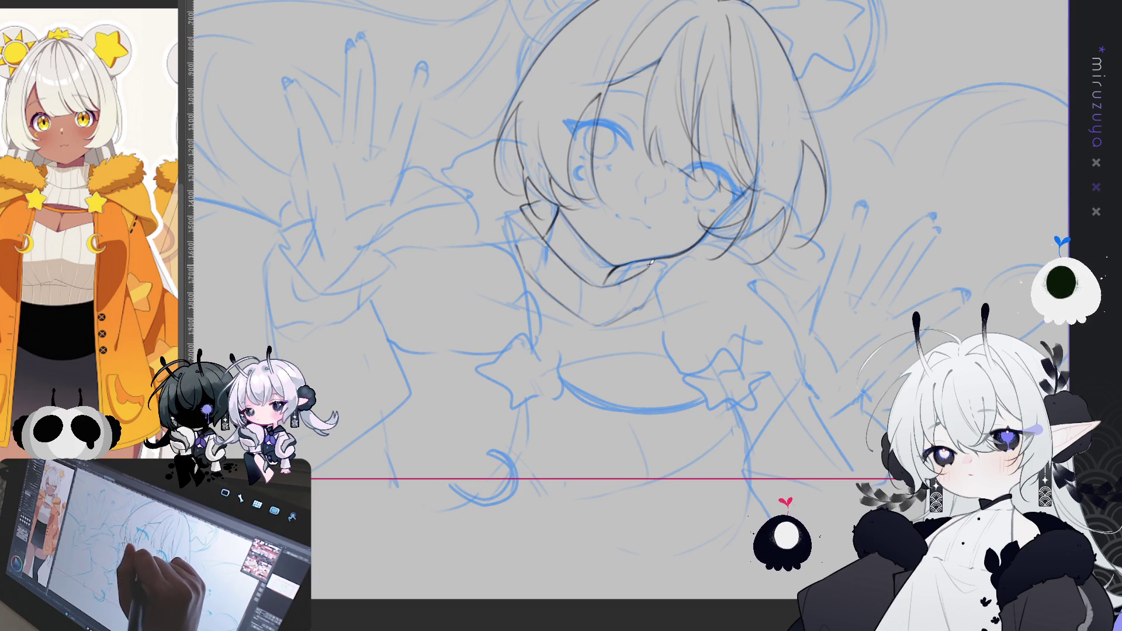
{"action": "left_click_drag", "start_coordinate": [586, 274], "coordinate": [612, 285]}
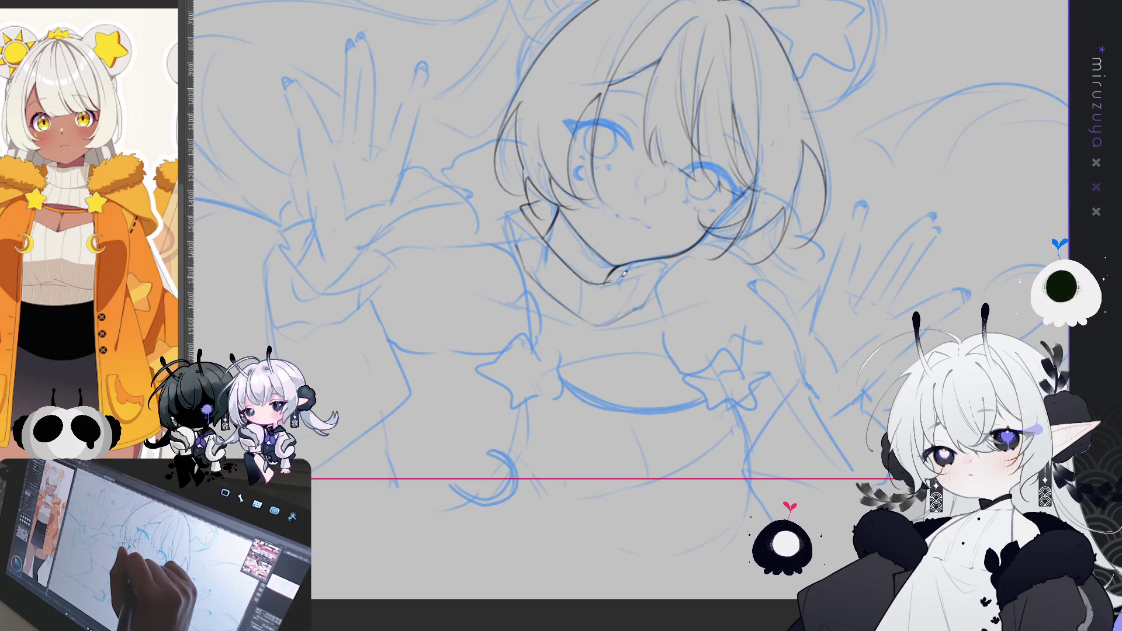
{"action": "left_click_drag", "start_coordinate": [541, 199], "coordinate": [552, 192]}
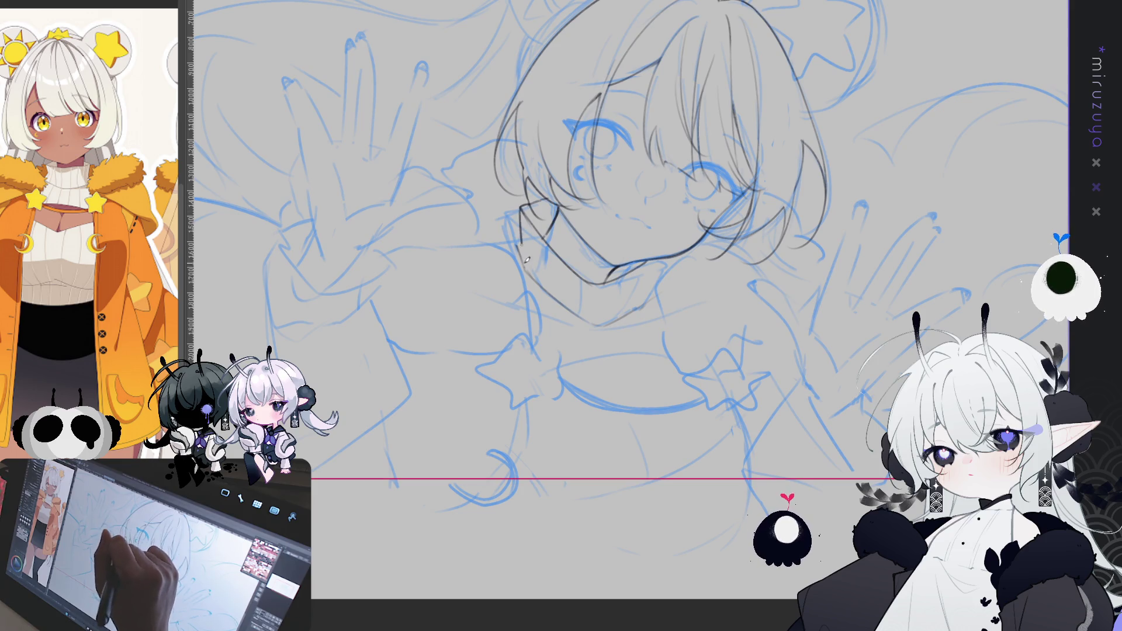
{"action": "left_click_drag", "start_coordinate": [519, 202], "coordinate": [533, 285]}
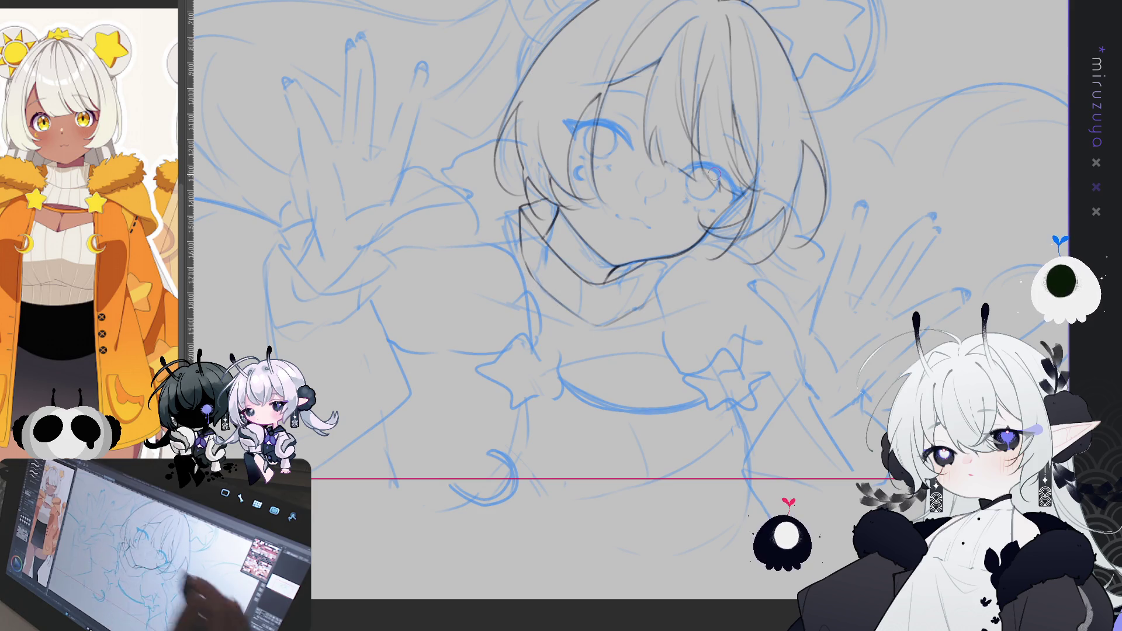
Step: Check the drawing mirrored, then draw a line from the chin down toward the collar
{"action": "key", "text": "h"}
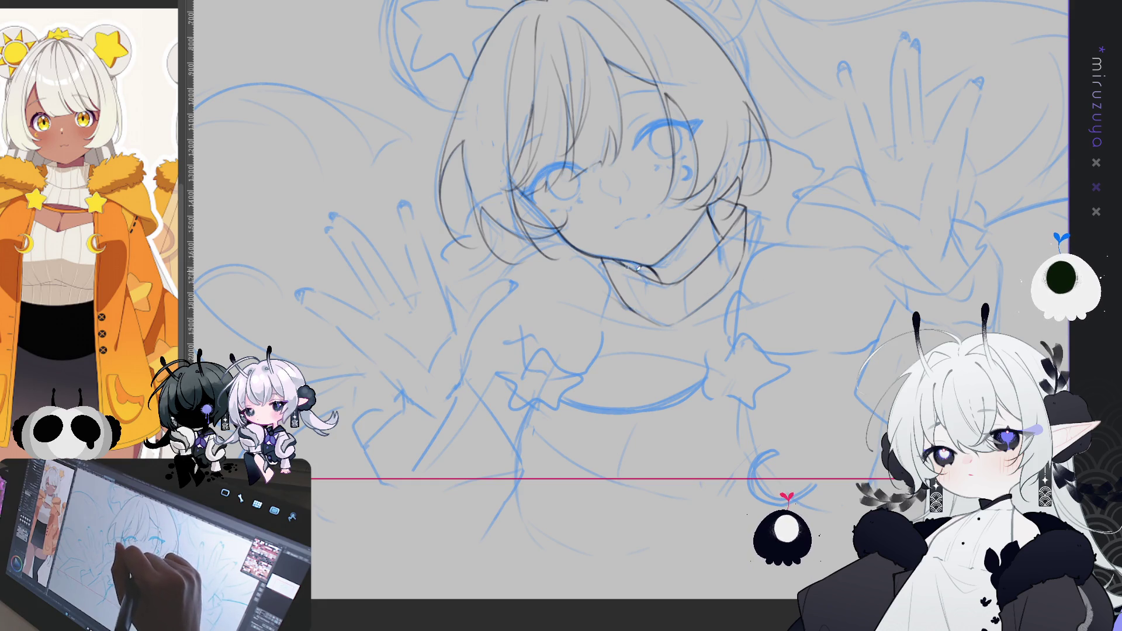
{"action": "key", "text": "h"}
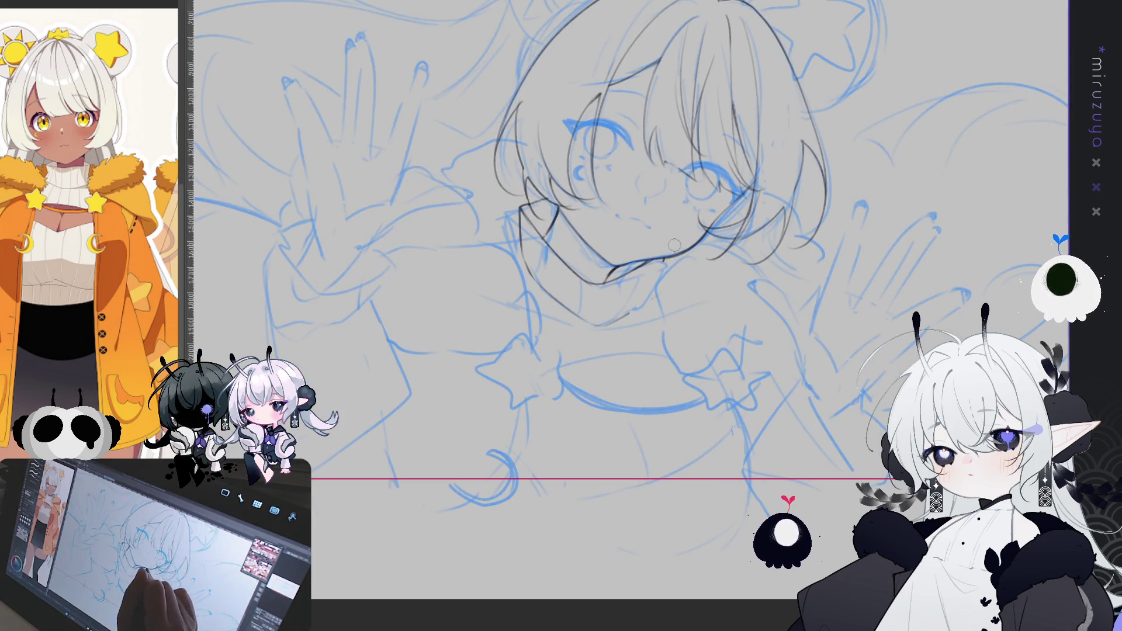
{"action": "left_click_drag", "start_coordinate": [661, 261], "coordinate": [633, 302]}
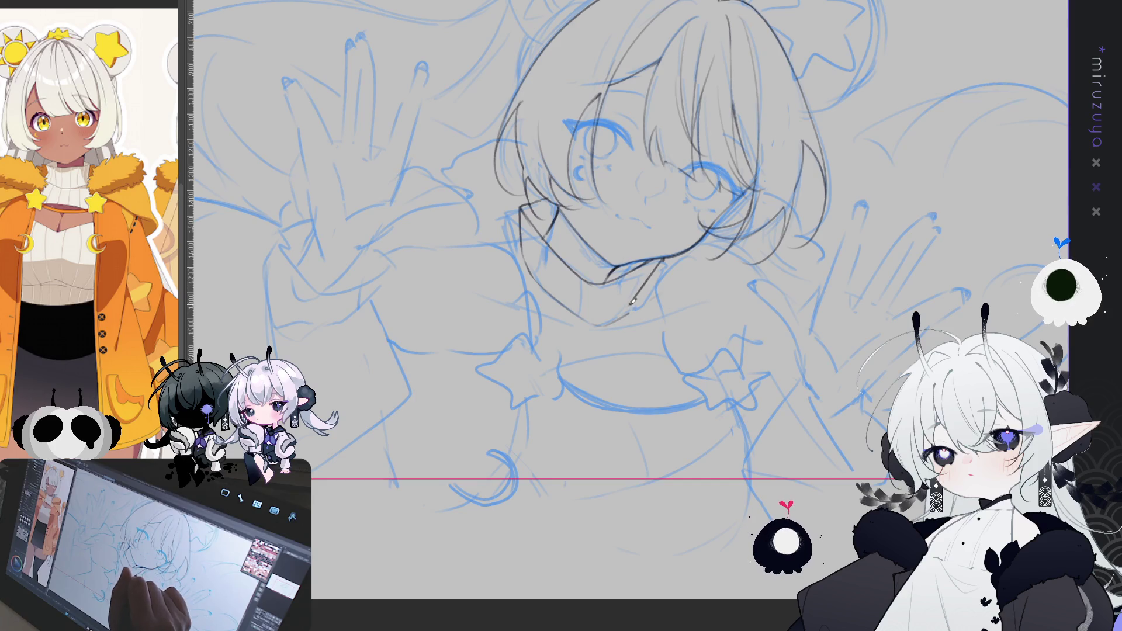
{"action": "key", "text": "ctrl+z"}
{"action": "left_click_drag", "start_coordinate": [667, 255], "coordinate": [628, 303]}
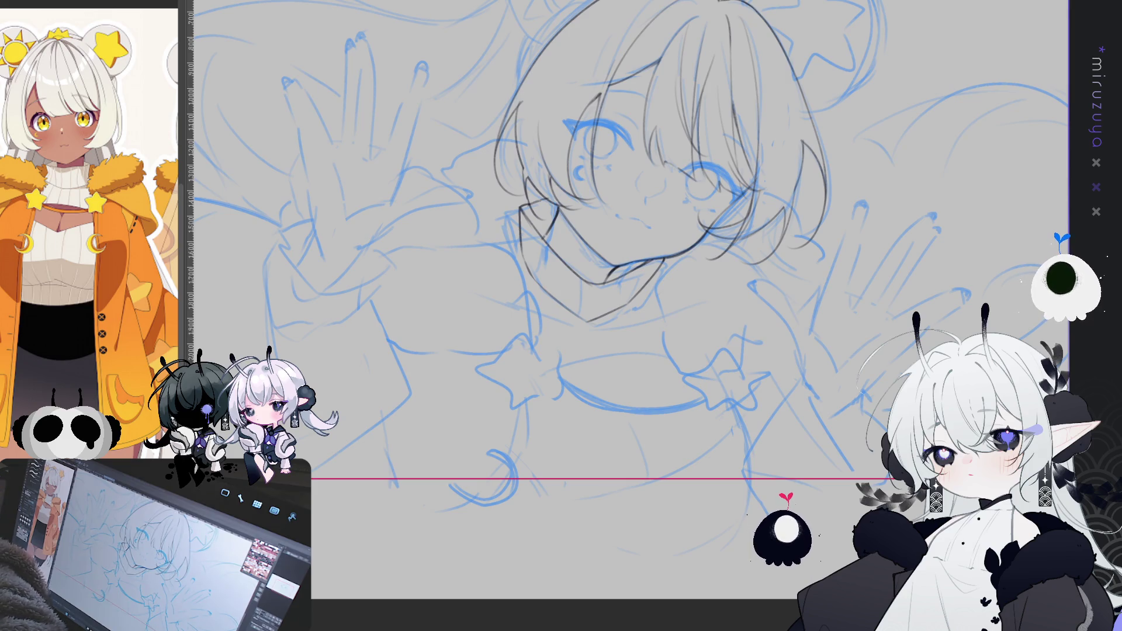
{"action": "scroll", "coordinate": [601, 275], "scroll_direction": "up", "scroll_amount": 1}
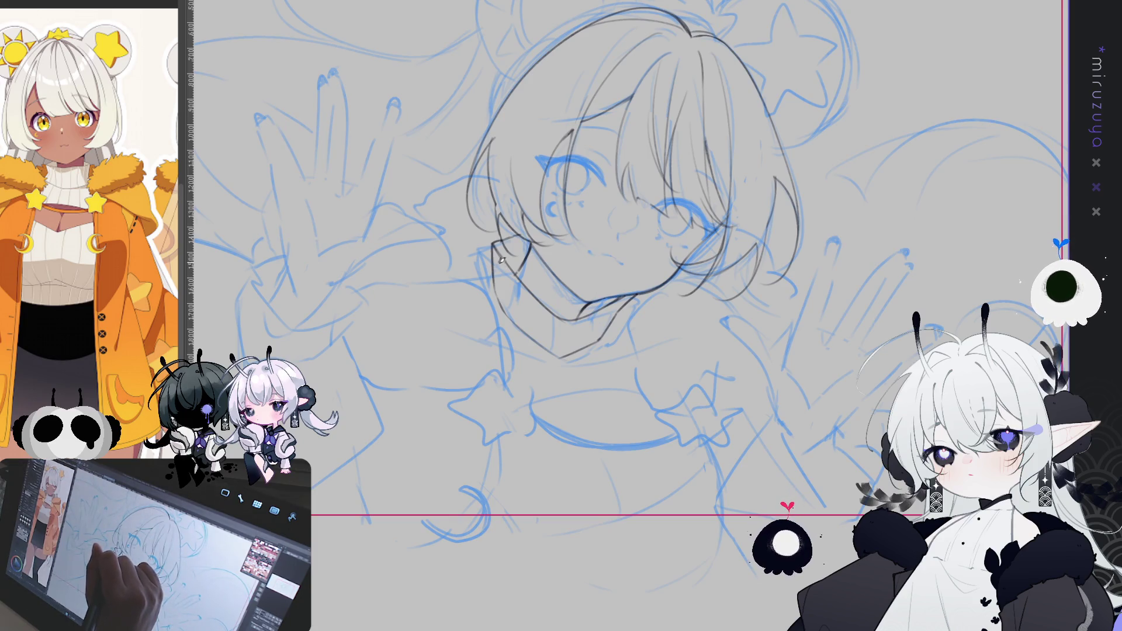
Step: Ink the turtleneck ribbing below the chin, then mirror the view toward the waving hand
{"action": "mouse_move", "coordinate": [524, 290]}
{"action": "left_mouse_down"}
{"action": "mouse_move", "coordinate": [517, 314]}
{"action": "mouse_move", "coordinate": [541, 302]}
{"action": "mouse_move", "coordinate": [540, 334]}
{"action": "mouse_move", "coordinate": [584, 345]}
{"action": "left_mouse_up"}
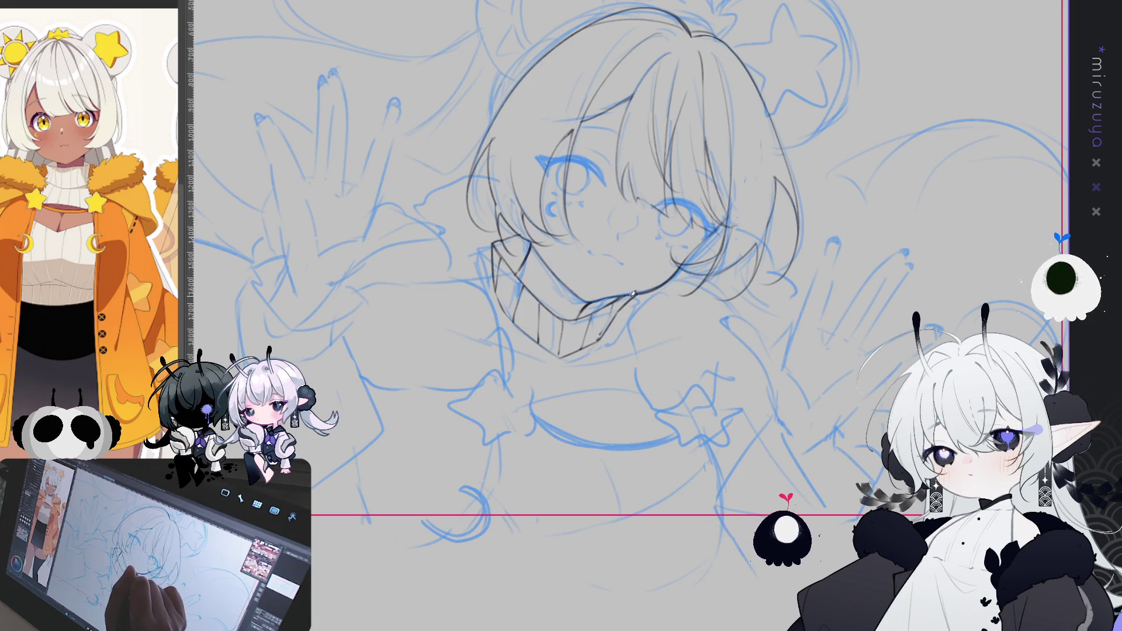
{"action": "mouse_move", "coordinate": [738, 498]}
{"action": "left_mouse_down"}
{"action": "mouse_move", "coordinate": [715, 435]}
{"action": "mouse_move", "coordinate": [739, 416]}
{"action": "mouse_move", "coordinate": [688, 516]}
{"action": "mouse_move", "coordinate": [638, 496]}
{"action": "mouse_move", "coordinate": [760, 578]}
{"action": "left_mouse_up"}
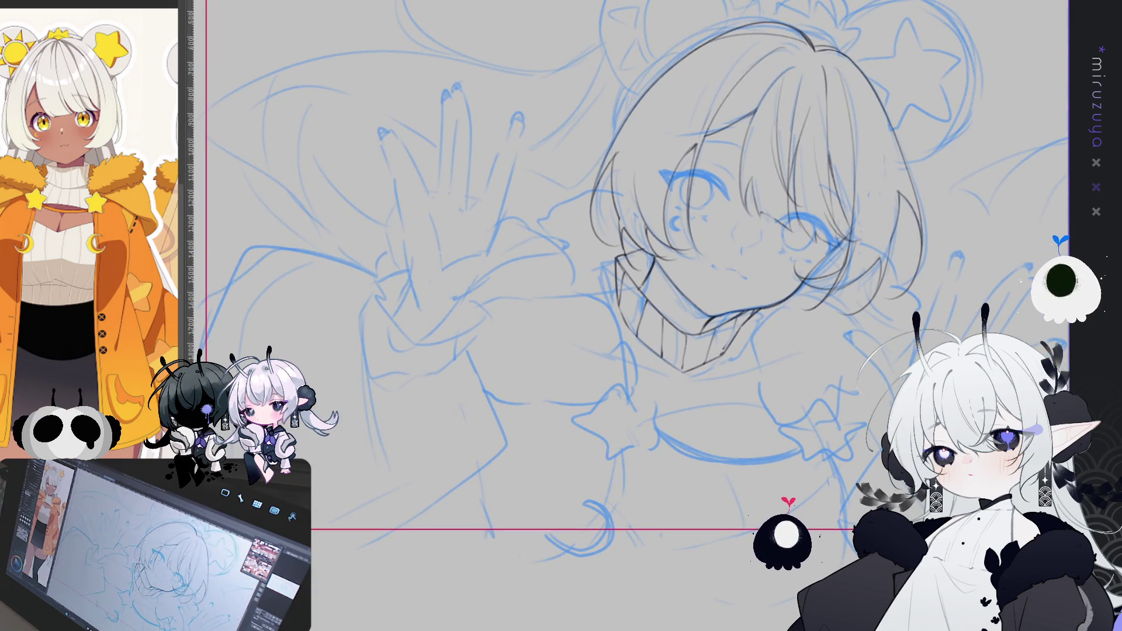
{"action": "key", "text": "m"}
{"action": "left_click_drag", "start_coordinate": [651, 374], "coordinate": [578, 352]}
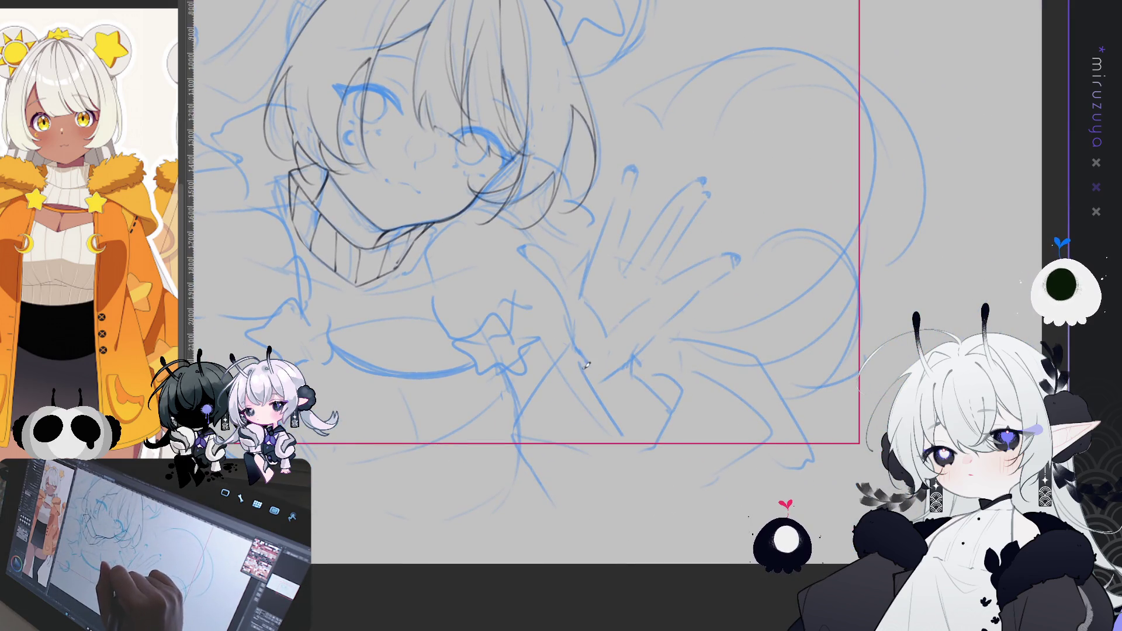
Step: Trace the waving hand's palm edge and extend the outline up toward the chin
{"action": "left_click_drag", "start_coordinate": [552, 278], "coordinate": [581, 359]}
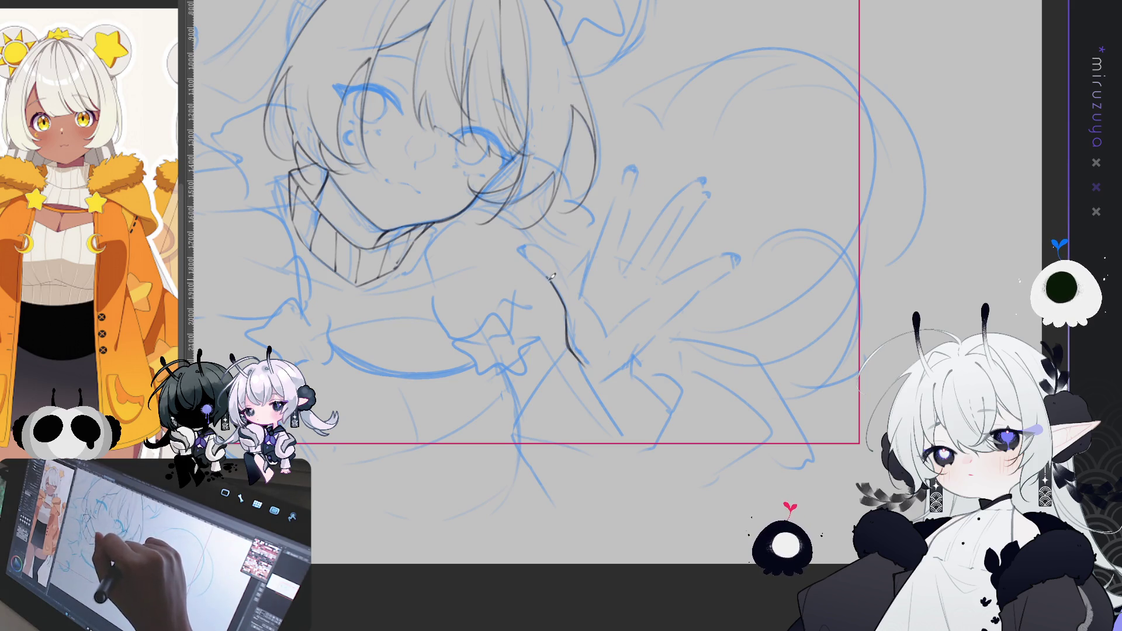
{"action": "mouse_move", "coordinate": [534, 258]}
{"action": "left_mouse_down"}
{"action": "mouse_move", "coordinate": [526, 248]}
{"action": "mouse_move", "coordinate": [580, 295]}
{"action": "mouse_move", "coordinate": [568, 272]}
{"action": "mouse_move", "coordinate": [606, 327]}
{"action": "left_mouse_up"}
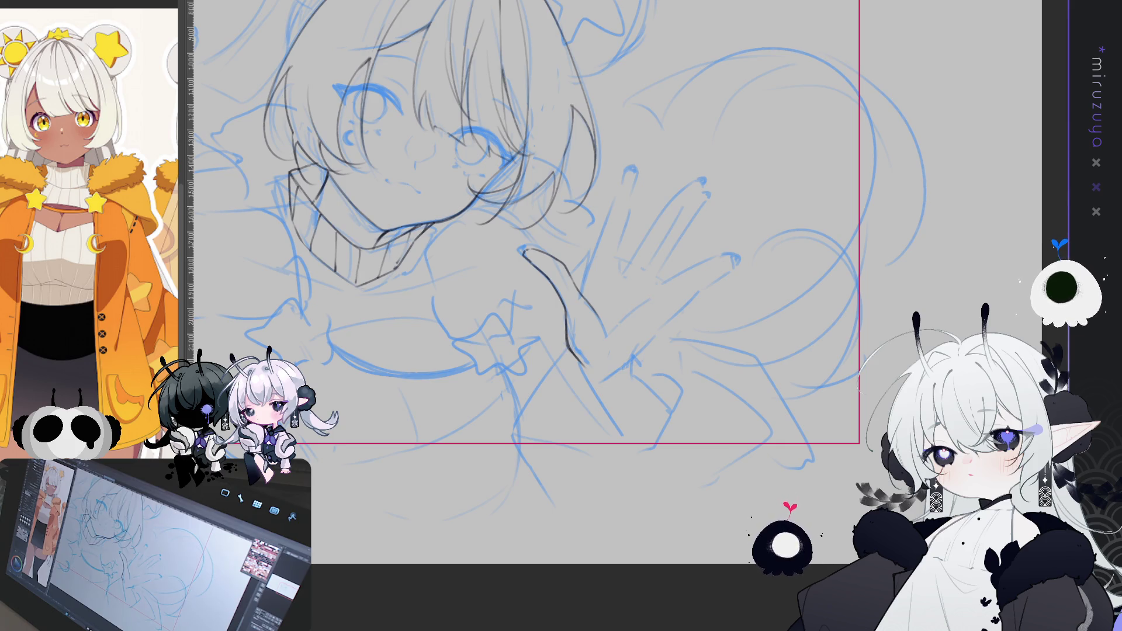
{"action": "left_click_drag", "start_coordinate": [596, 150], "coordinate": [596, 164]}
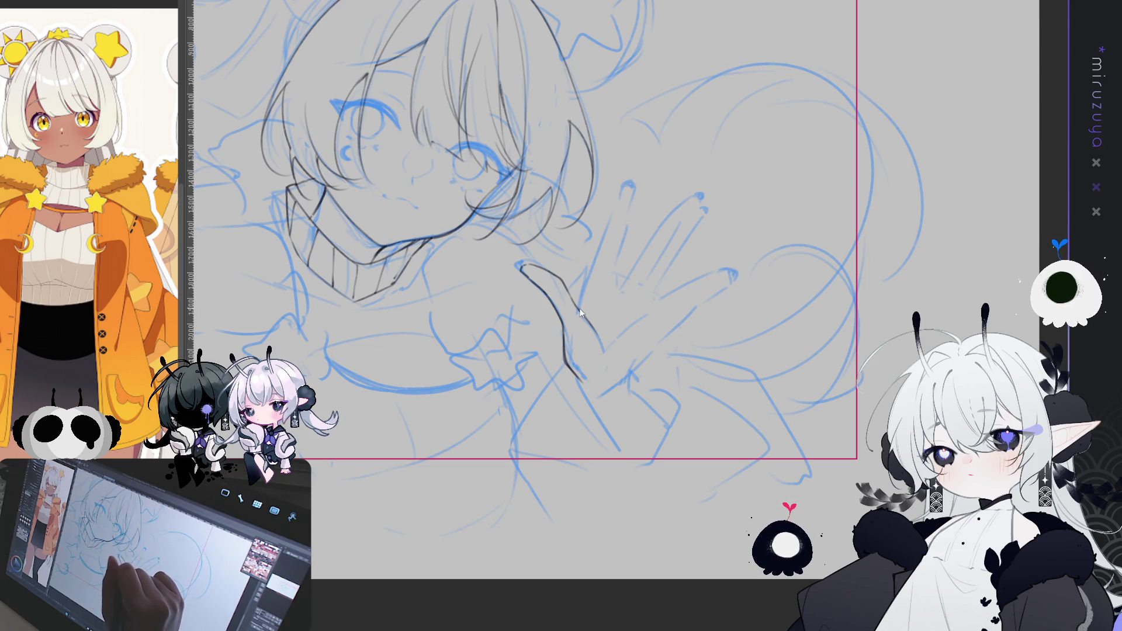
Step: Outline the side of the waving hand beside the face
{"action": "left_click_drag", "start_coordinate": [585, 295], "coordinate": [629, 184]}
{"action": "key", "text": "ctrl+z"}
{"action": "mouse_move", "coordinate": [586, 308]}
{"action": "left_mouse_down"}
{"action": "mouse_move", "coordinate": [621, 200]}
{"action": "mouse_move", "coordinate": [631, 192]}
{"action": "mouse_move", "coordinate": [617, 205]}
{"action": "mouse_move", "coordinate": [628, 191]}
{"action": "mouse_move", "coordinate": [617, 279]}
{"action": "mouse_move", "coordinate": [666, 202]}
{"action": "left_mouse_up"}
{"action": "key", "text": "ctrl+z"}
{"action": "key", "text": "ctrl+z"}
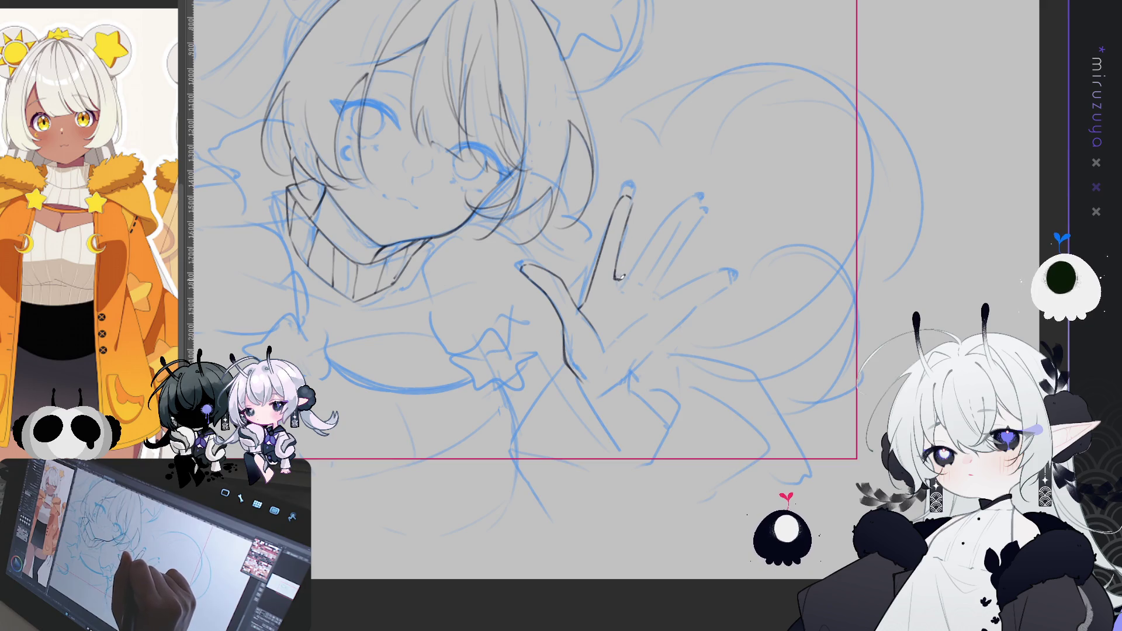
Step: Outline the V between two fingers and the finger's underside toward the palm
{"action": "left_click_drag", "start_coordinate": [618, 279], "coordinate": [673, 200]}
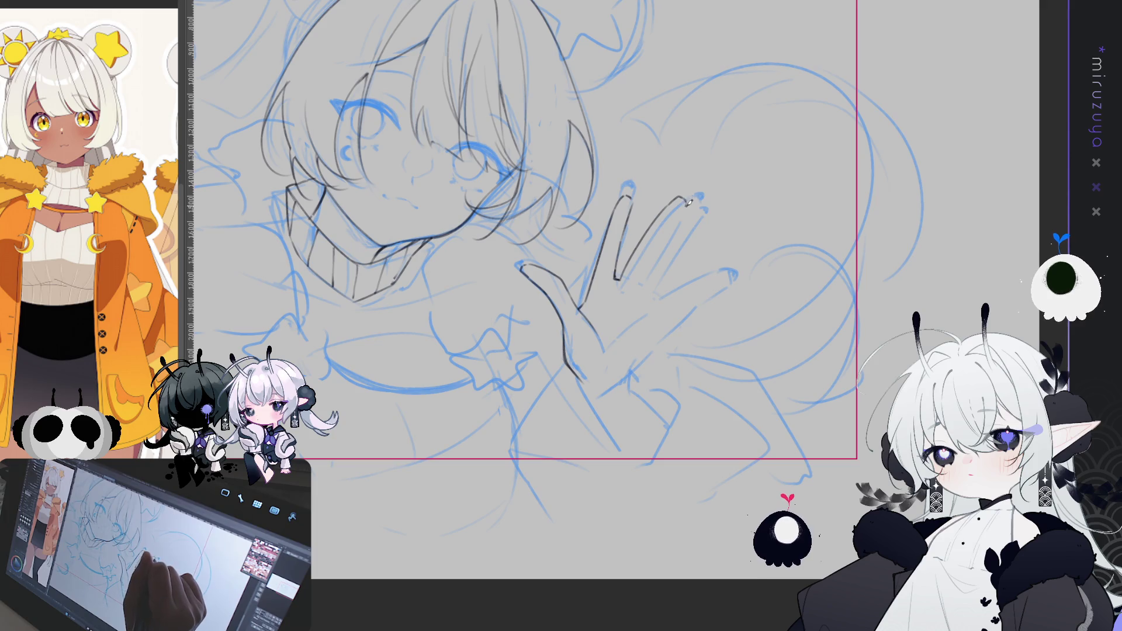
{"action": "left_click_drag", "start_coordinate": [689, 215], "coordinate": [658, 286]}
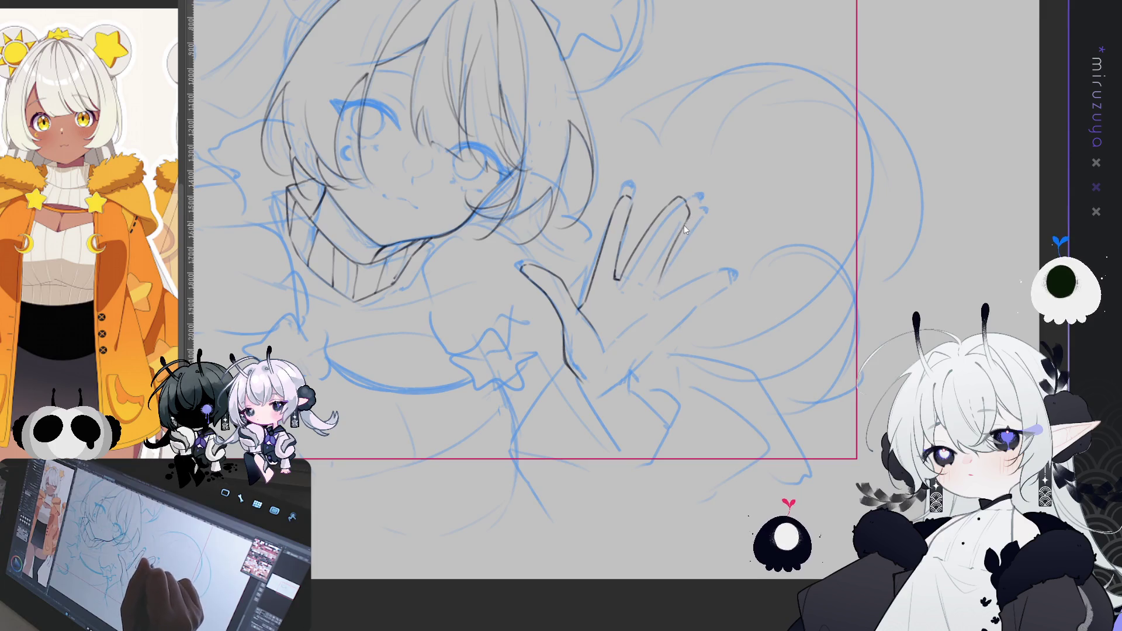
{"action": "left_click_drag", "start_coordinate": [691, 215], "coordinate": [655, 289]}
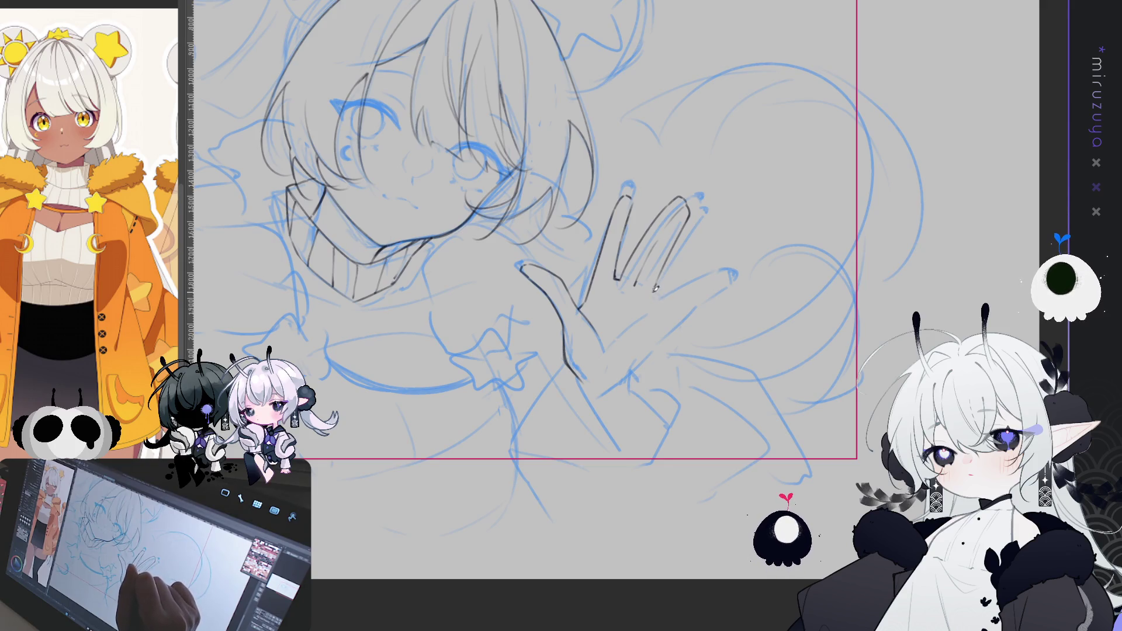
{"action": "left_click_drag", "start_coordinate": [657, 291], "coordinate": [713, 260]}
{"action": "left_click_drag", "start_coordinate": [658, 290], "coordinate": [724, 272]}
{"action": "key", "text": "ctrl+z"}
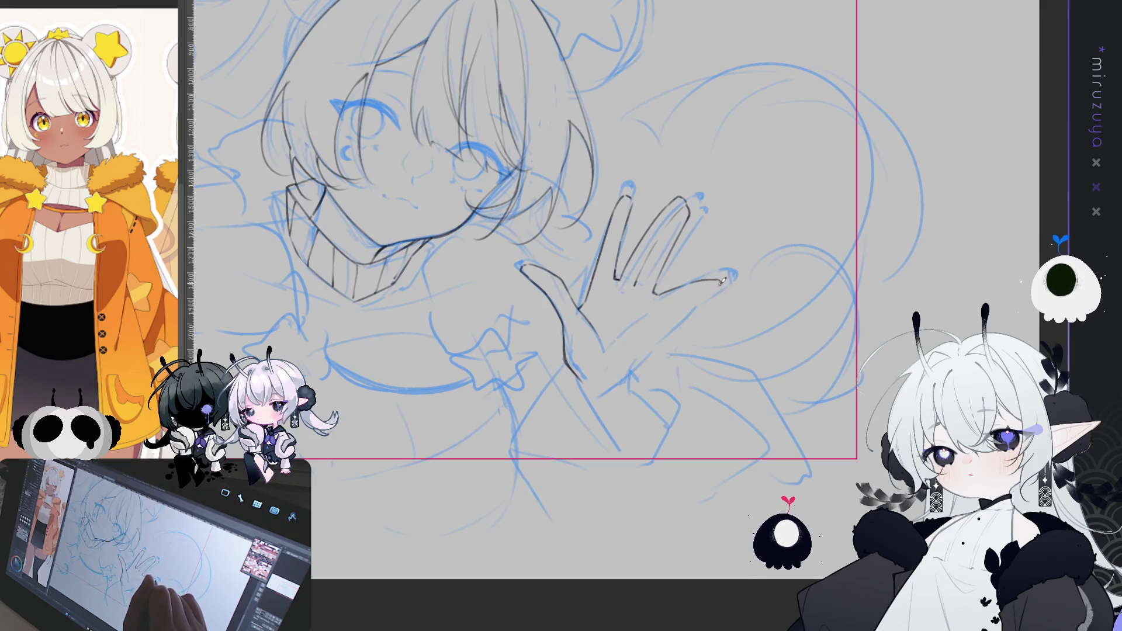
{"action": "left_click_drag", "start_coordinate": [714, 288], "coordinate": [646, 330]}
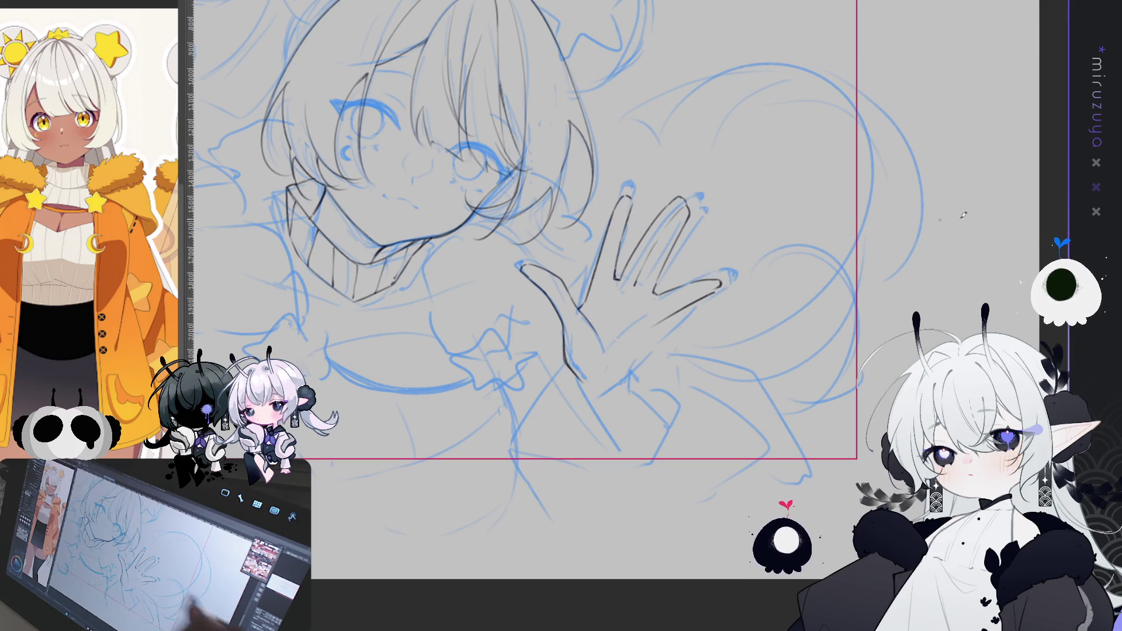
Step: Trace and darken the index finger's left outline, checking it in a mirrored view
{"action": "key", "text": "h"}
{"action": "left_click_drag", "start_coordinate": [584, 175], "coordinate": [643, 281]}
{"action": "key", "text": "ctrl+z"}
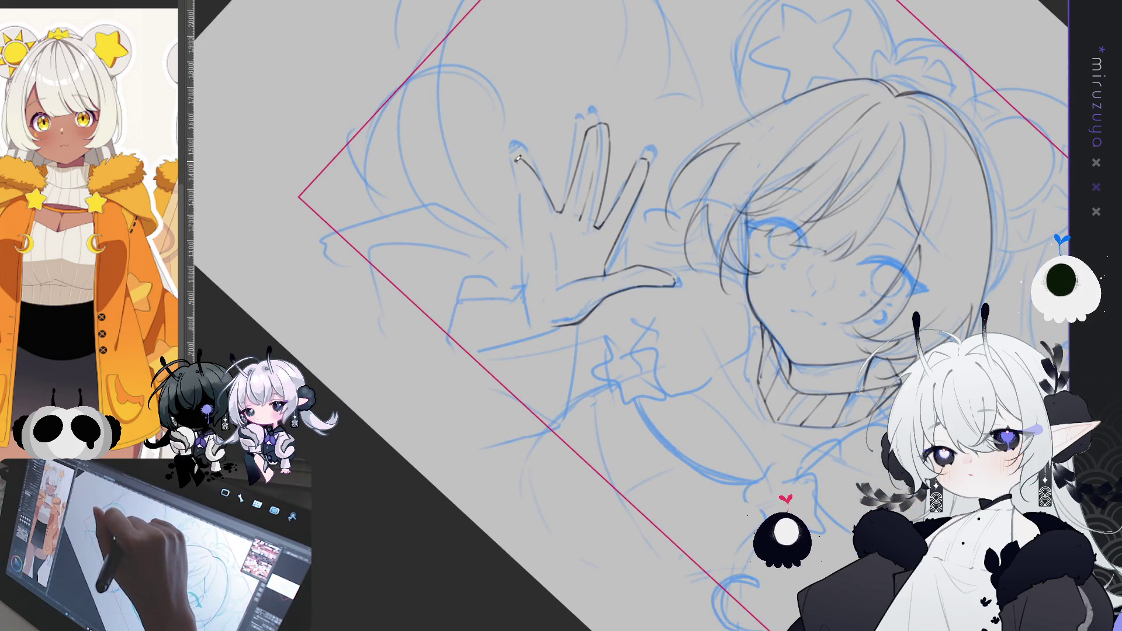
{"action": "left_click_drag", "start_coordinate": [515, 158], "coordinate": [549, 211]}
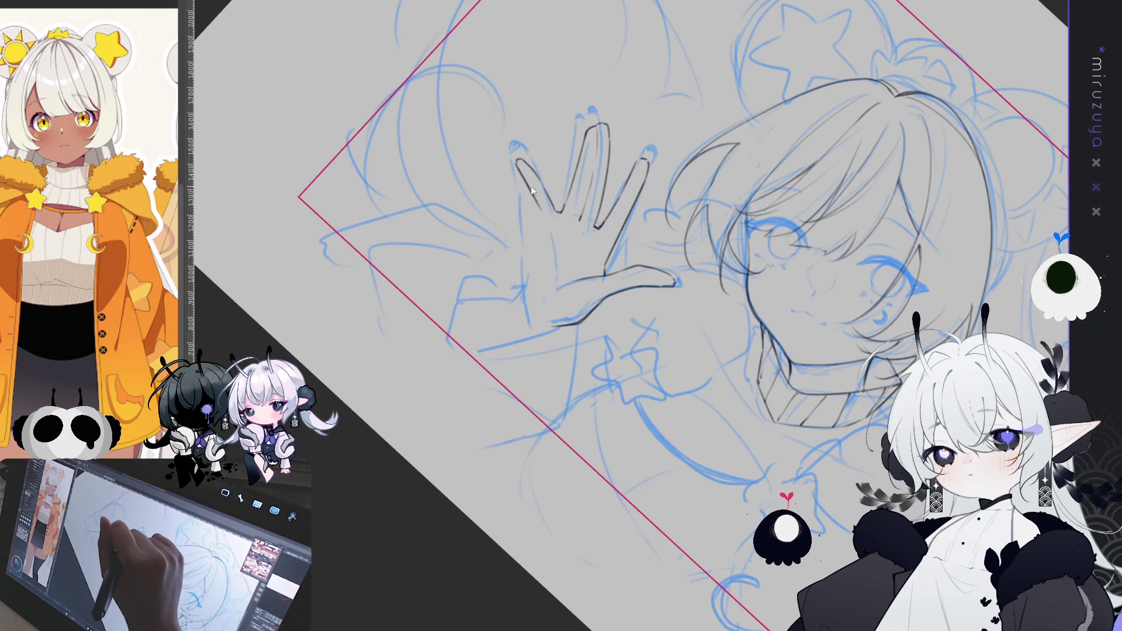
{"action": "left_click_drag", "start_coordinate": [517, 162], "coordinate": [542, 223]}
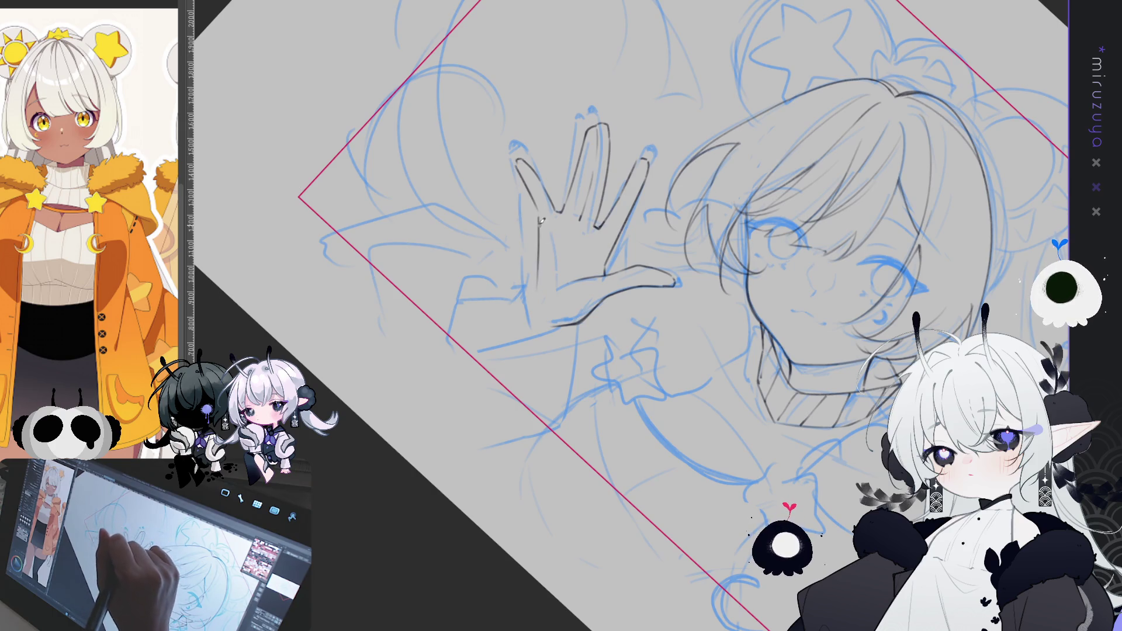
{"action": "left_click_drag", "start_coordinate": [540, 214], "coordinate": [542, 240]}
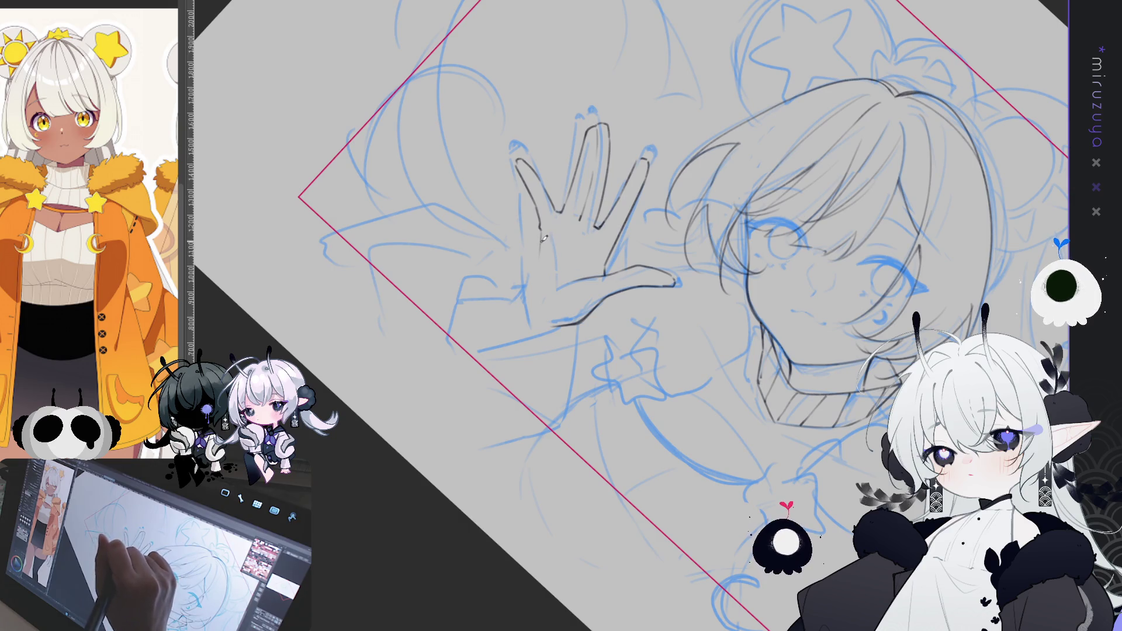
{"action": "key", "text": "h"}
{"action": "key", "text": "ctrl+@"}
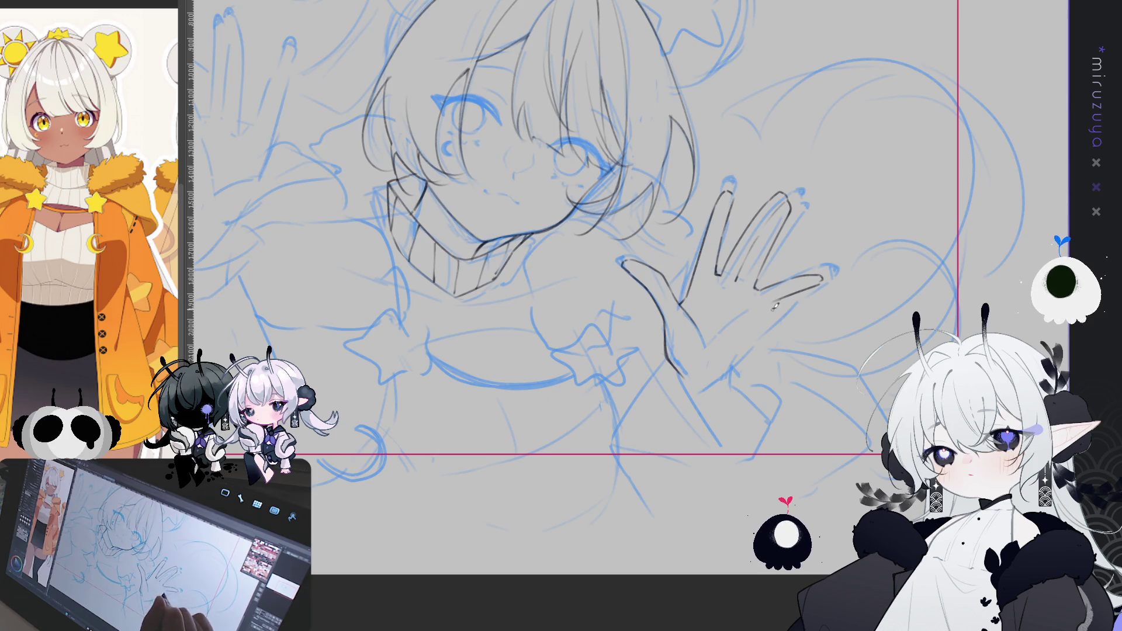
Step: Ink the hand's edge from the little finger down to the wrist
{"action": "left_click_drag", "start_coordinate": [780, 304], "coordinate": [739, 365]}
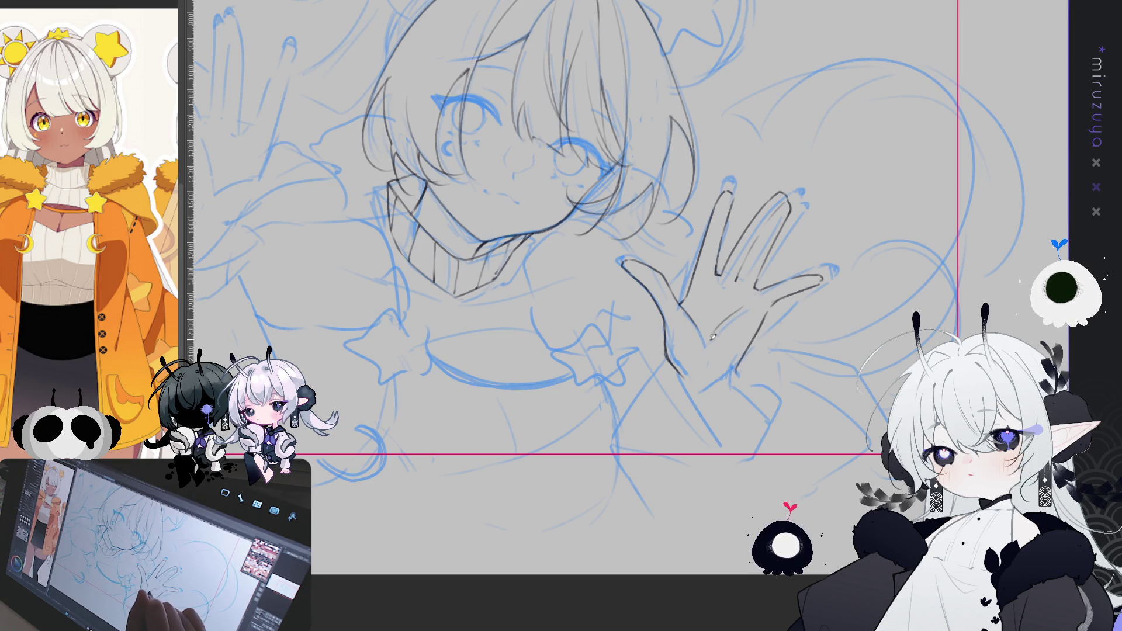
{"action": "left_click_drag", "start_coordinate": [837, 356], "coordinate": [700, 402]}
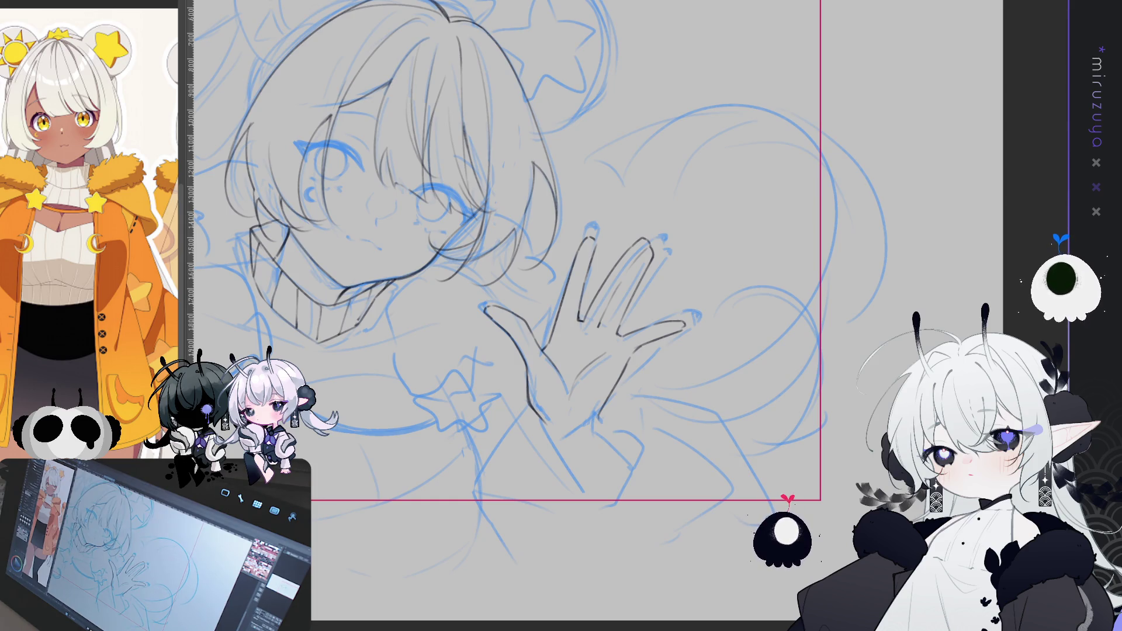
{"action": "left_click_drag", "start_coordinate": [584, 292], "coordinate": [666, 222]}
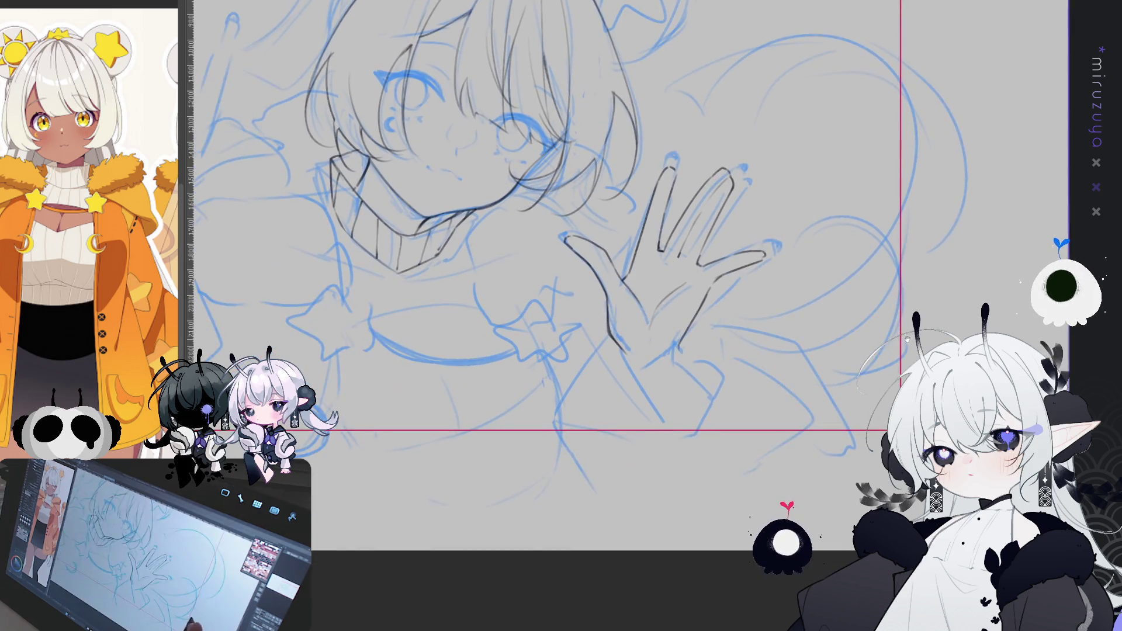
{"action": "left_click_drag", "start_coordinate": [909, 338], "coordinate": [872, 334]}
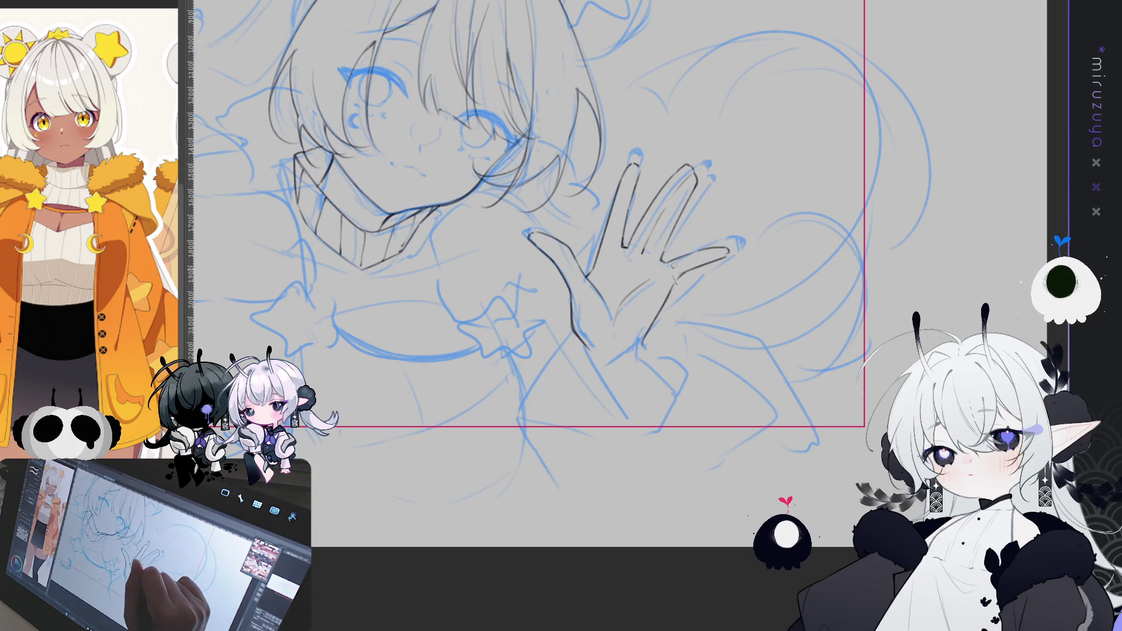
Step: Lasso the rightmost finger and transform it slightly up and to the right
{"action": "left_click_drag", "start_coordinate": [669, 262], "coordinate": [675, 279]}
{"action": "key", "text": "ctrl+t"}
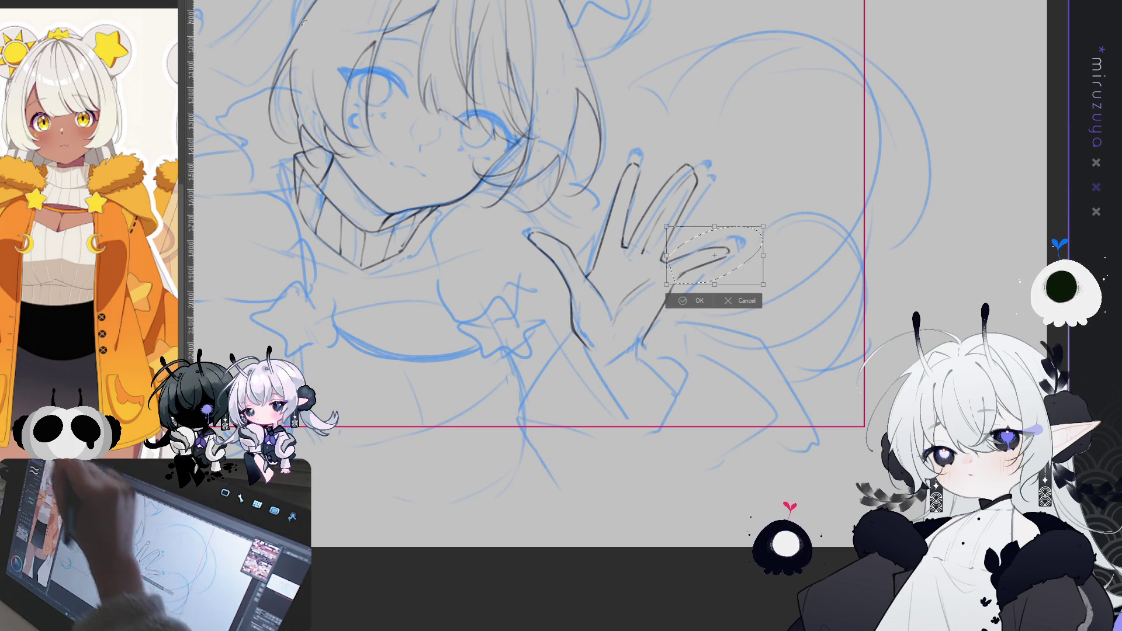
{"action": "left_click", "coordinate": [729, 299]}
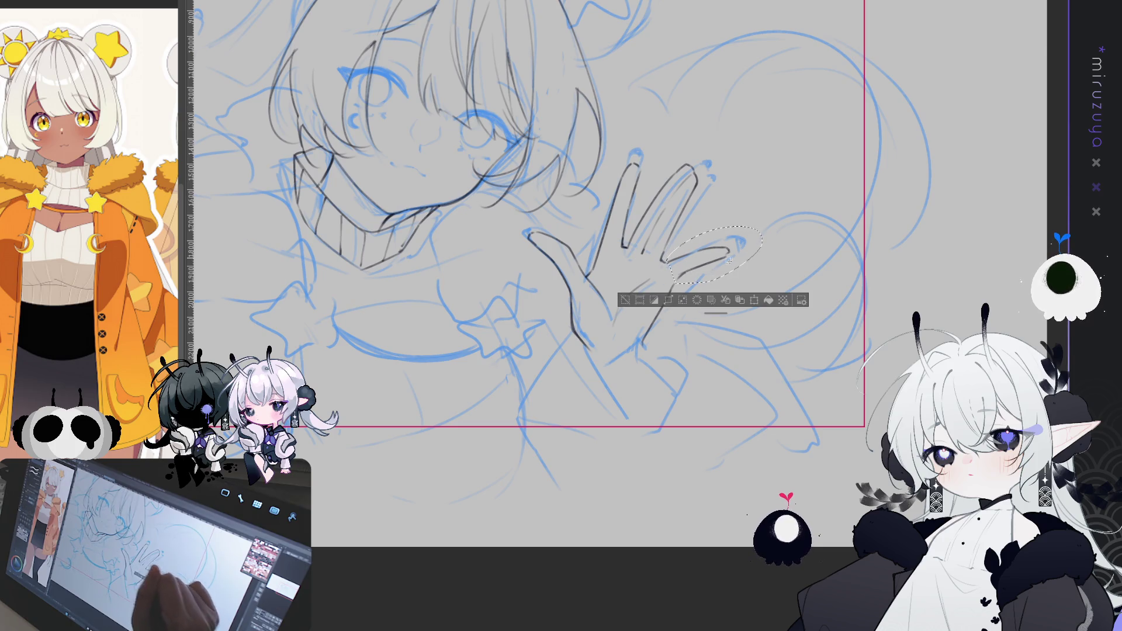
{"action": "key", "text": "ctrl+d"}
{"action": "mouse_move", "coordinate": [690, 268]}
{"action": "left_mouse_down"}
{"action": "mouse_move", "coordinate": [669, 274]}
{"action": "mouse_move", "coordinate": [695, 231]}
{"action": "mouse_move", "coordinate": [672, 266]}
{"action": "left_mouse_up"}
{"action": "key", "text": "ctrl+t"}
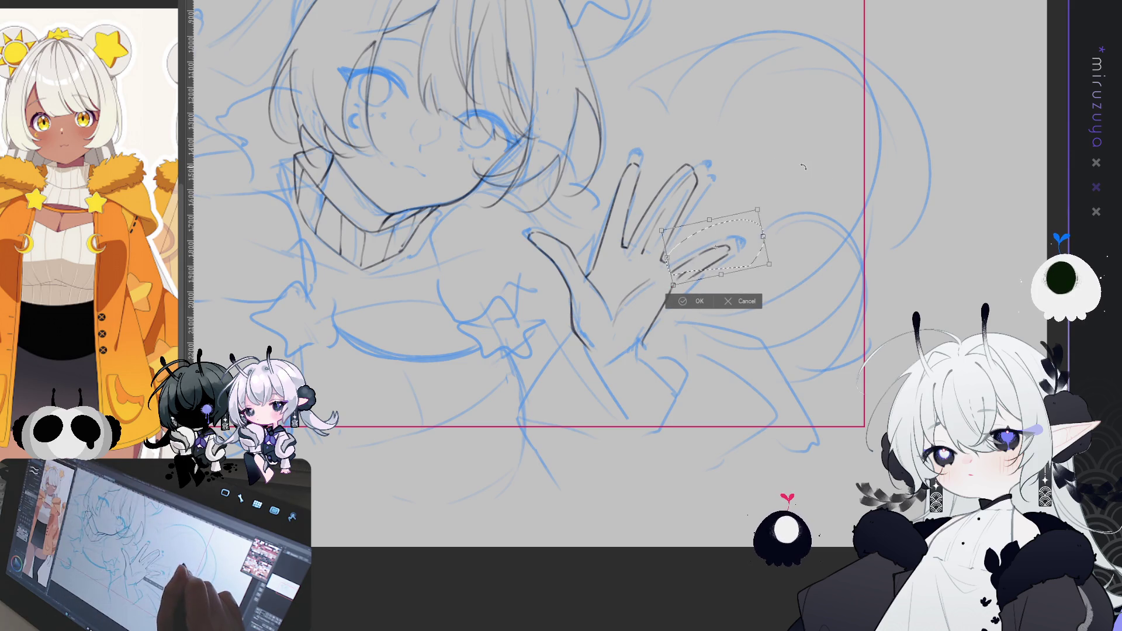
{"action": "left_click_drag", "start_coordinate": [722, 239], "coordinate": [734, 231]}
{"action": "left_click", "coordinate": [684, 288]}
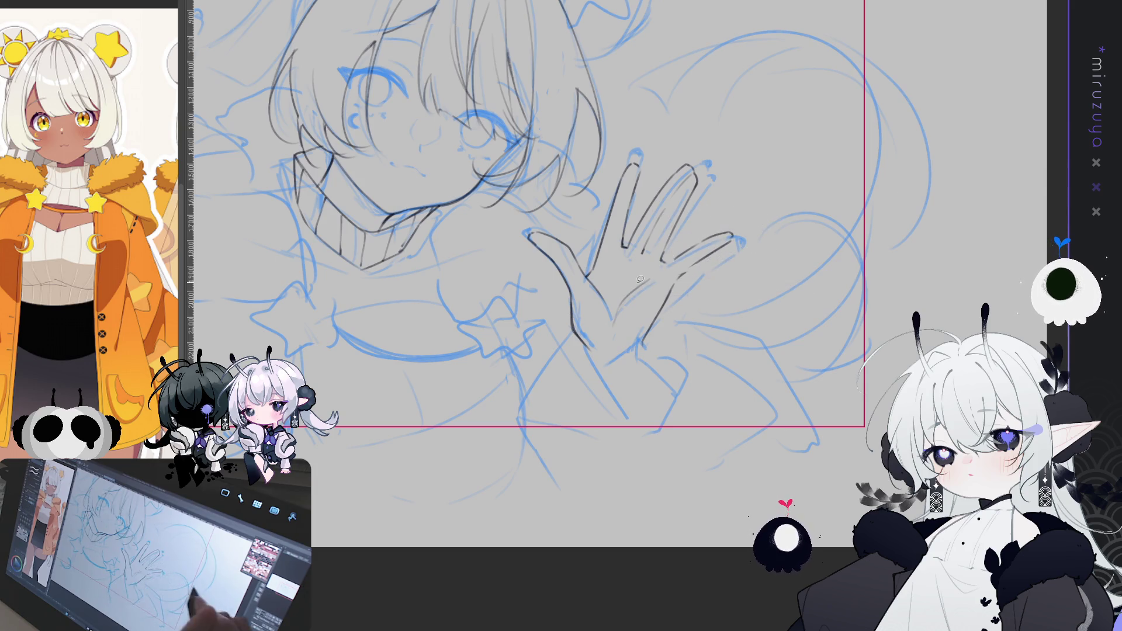
Step: Darken the ring finger line and mirror the view over the hand
{"action": "left_click_drag", "start_coordinate": [866, 215], "coordinate": [684, 221]}
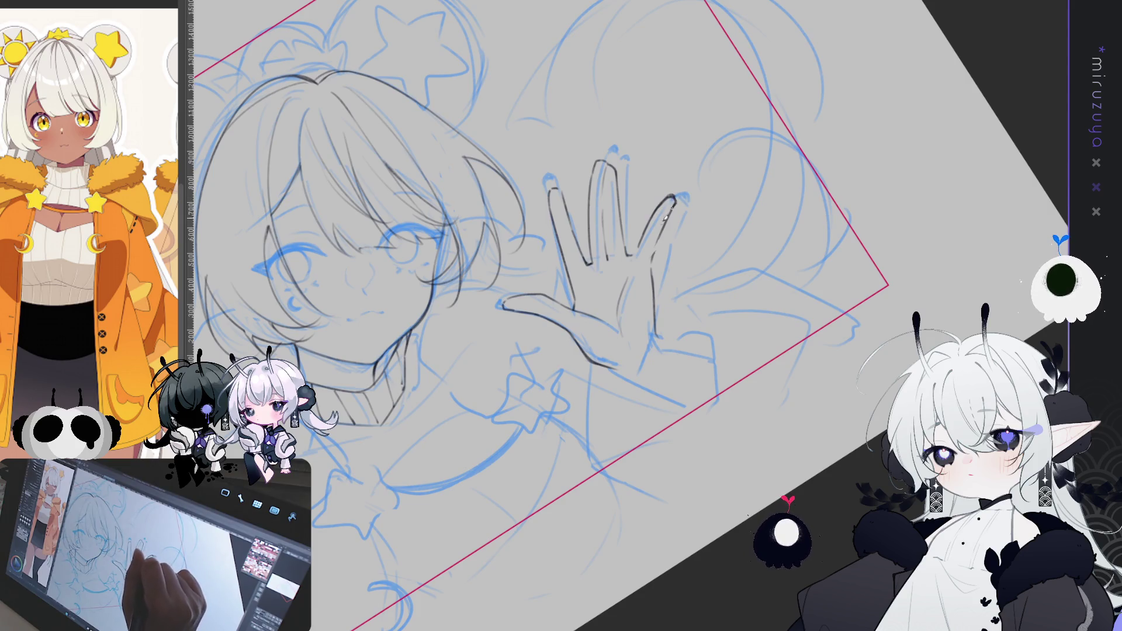
{"action": "mouse_move", "coordinate": [677, 200]}
{"action": "left_mouse_down"}
{"action": "mouse_move", "coordinate": [659, 240]}
{"action": "mouse_move", "coordinate": [647, 234]}
{"action": "left_mouse_up"}
{"action": "key", "text": "h"}
{"action": "mouse_move", "coordinate": [660, 491]}
{"action": "left_mouse_down"}
{"action": "mouse_move", "coordinate": [777, 487]}
{"action": "mouse_move", "coordinate": [613, 499]}
{"action": "mouse_move", "coordinate": [633, 464]}
{"action": "left_mouse_up"}
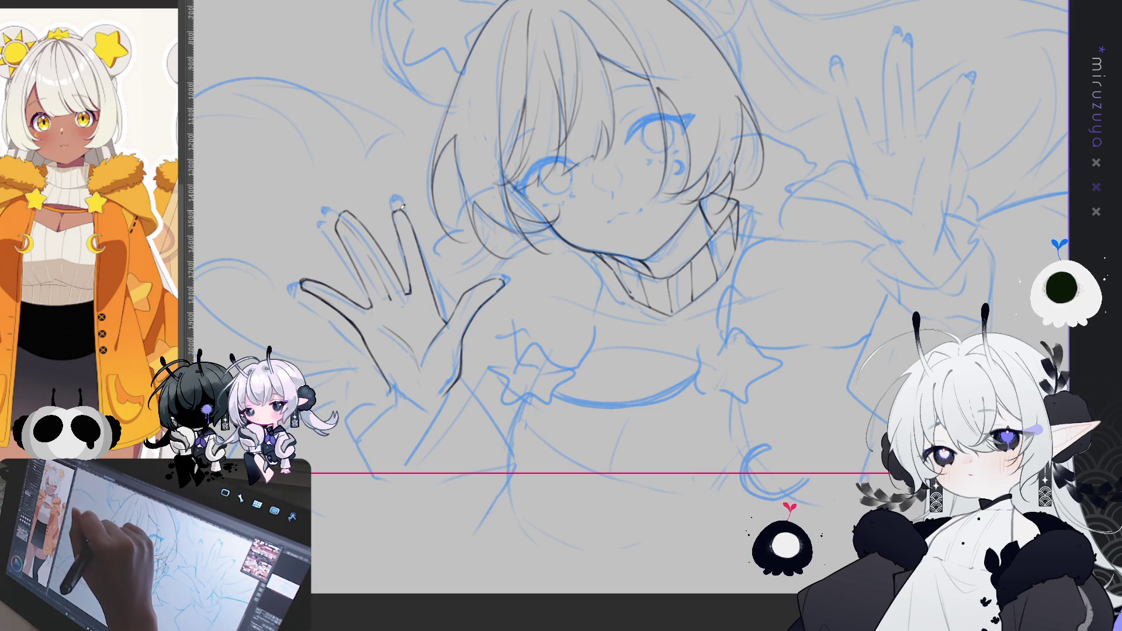
Step: Transform the selected index fingertip into a better position and deselect it
{"action": "left_click_drag", "start_coordinate": [697, 457], "coordinate": [688, 393]}
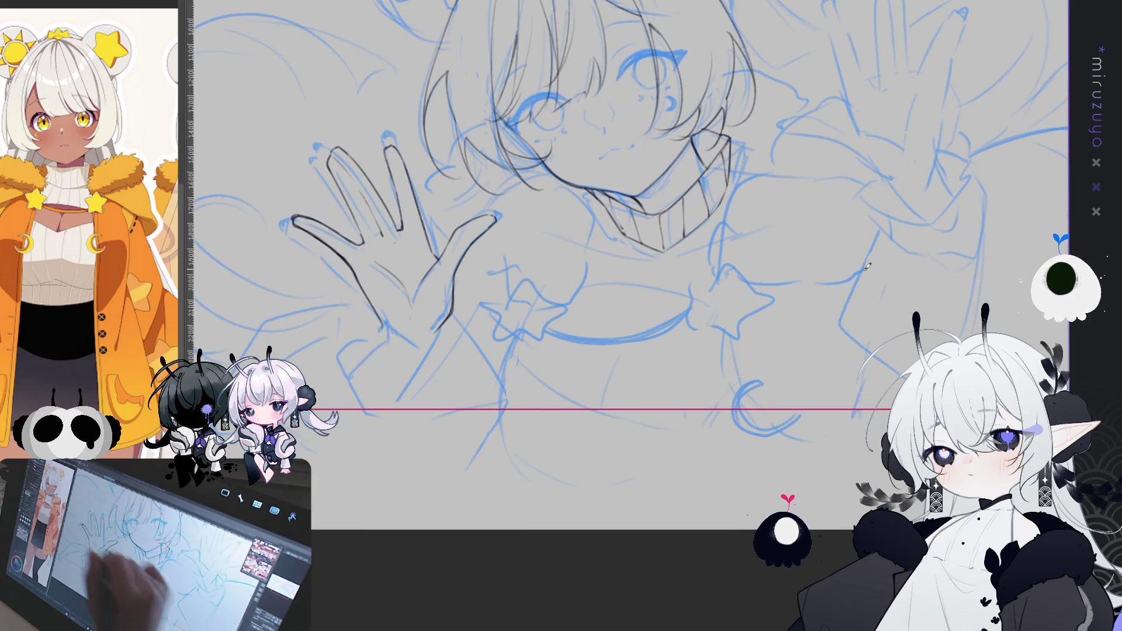
{"action": "mouse_move", "coordinate": [494, 244]}
{"action": "left_mouse_down"}
{"action": "mouse_move", "coordinate": [510, 256]}
{"action": "mouse_move", "coordinate": [495, 261]}
{"action": "mouse_move", "coordinate": [505, 242]}
{"action": "left_mouse_up"}
{"action": "key", "text": "ctrl+t"}
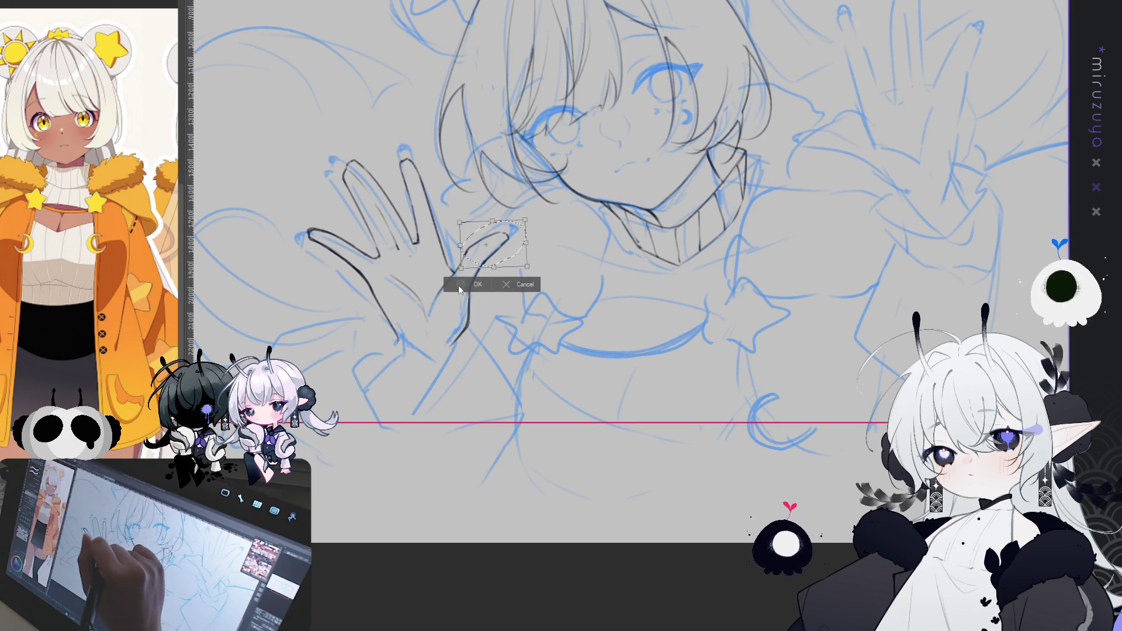
{"action": "key", "text": "Return"}
{"action": "key", "text": "ctrl+d"}
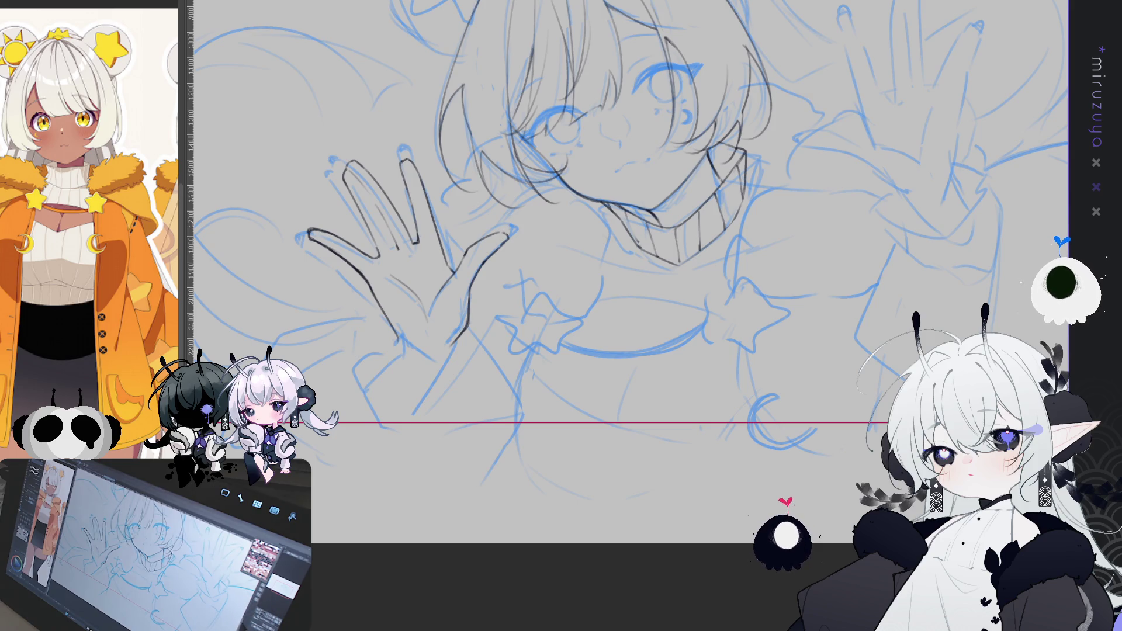
Step: With the view unflipped and the sketch hidden, rotate the finger and thumb lineart slightly
{"action": "key", "text": "h"}
{"action": "key", "text": "ctrl+comma"}
{"action": "key", "text": "ctrl+comma"}
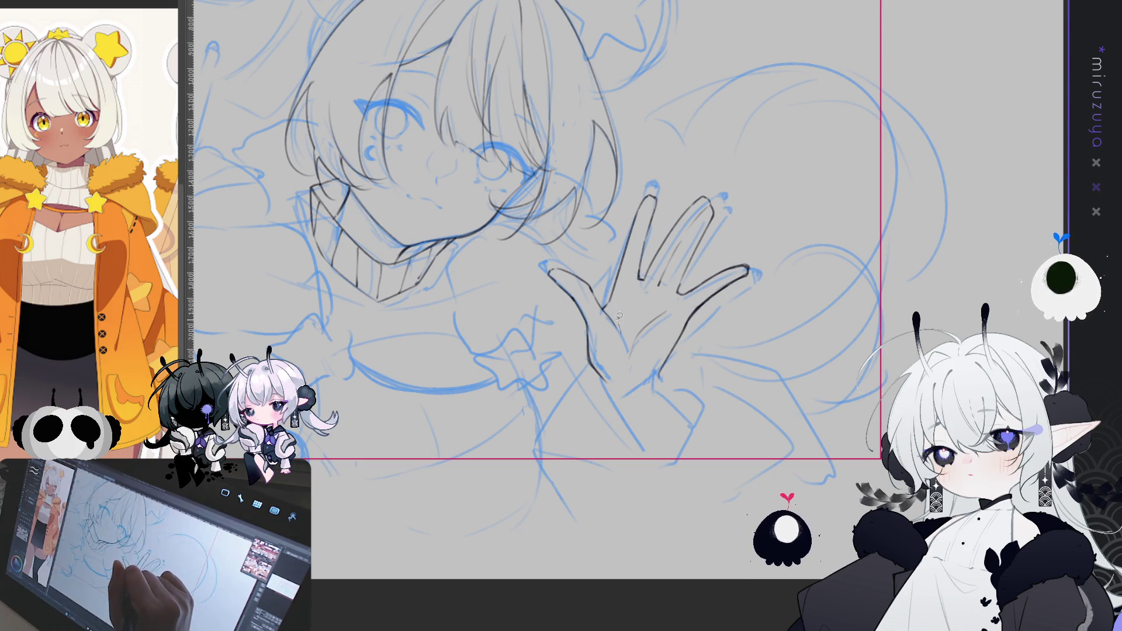
{"action": "mouse_move", "coordinate": [606, 305]}
{"action": "left_mouse_down"}
{"action": "mouse_move", "coordinate": [561, 253]}
{"action": "mouse_move", "coordinate": [585, 390]}
{"action": "mouse_move", "coordinate": [618, 347]}
{"action": "left_mouse_up"}
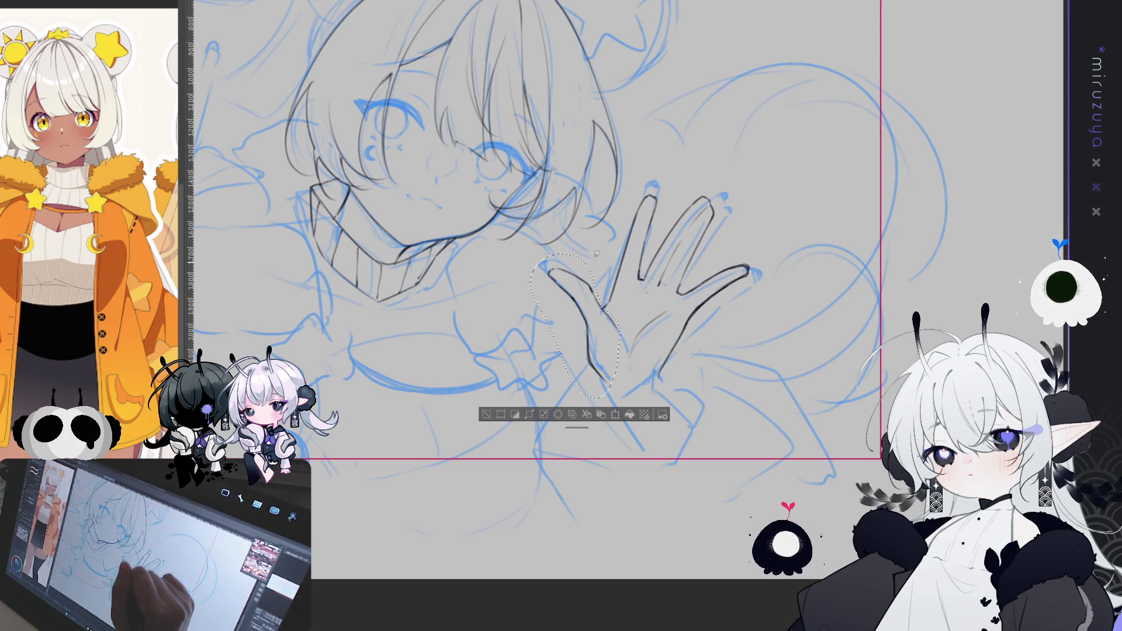
{"action": "key", "text": "ctrl+t"}
{"action": "mouse_move", "coordinate": [585, 292]}
{"action": "left_mouse_down"}
{"action": "mouse_move", "coordinate": [572, 271]}
{"action": "mouse_move", "coordinate": [691, 145]}
{"action": "left_mouse_up"}
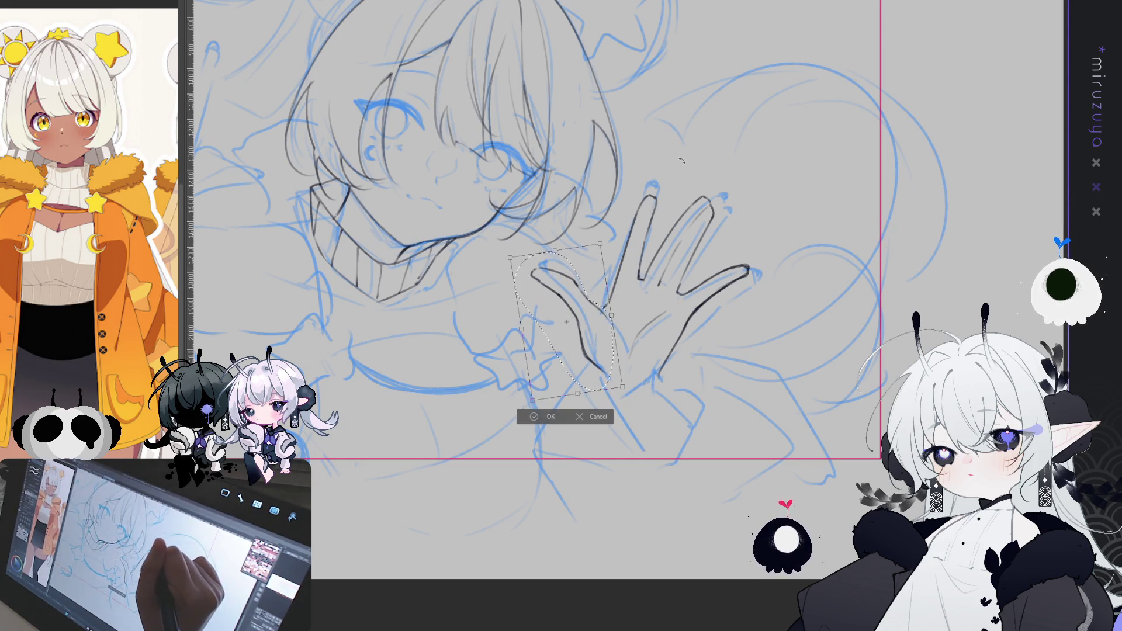
{"action": "key", "text": "Return"}
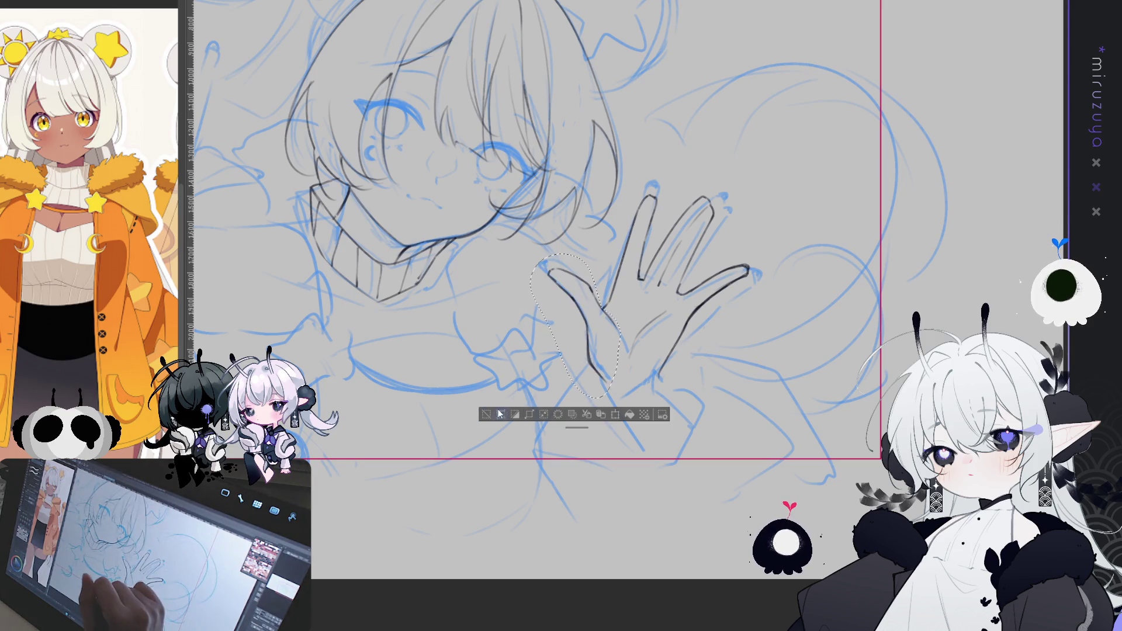
{"action": "key", "text": "ctrl+d"}
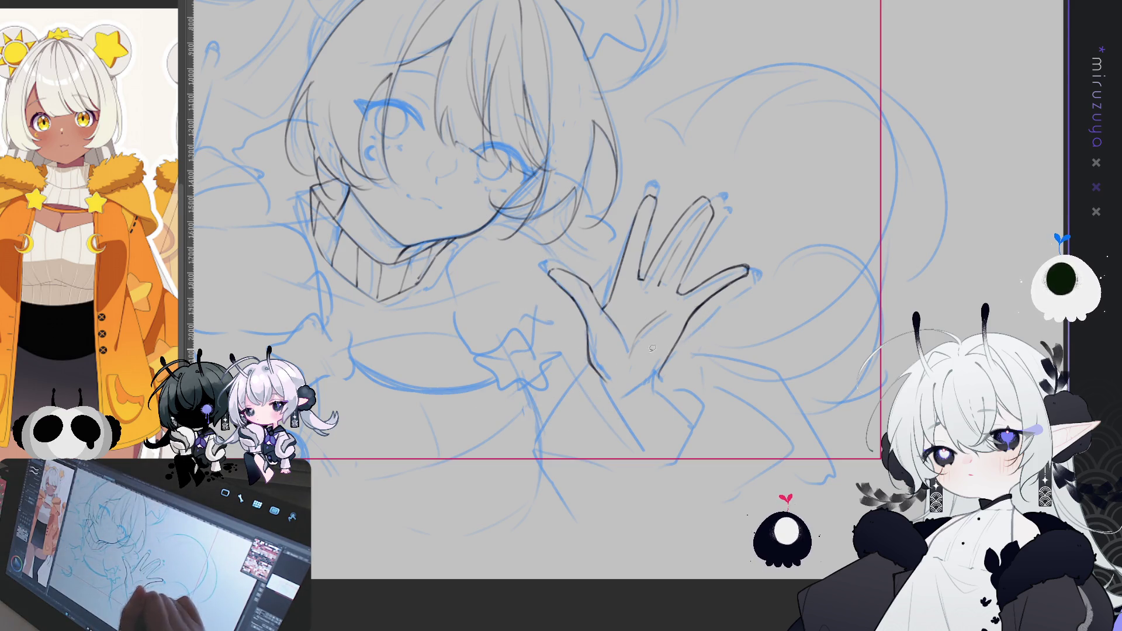
Step: Tilt the right hand's lineart clockwise and shrink it slightly
{"action": "left_click_drag", "start_coordinate": [778, 284], "coordinate": [815, 309]}
{"action": "scroll", "coordinate": [312, 138], "scroll_direction": "down", "scroll_amount": 2}
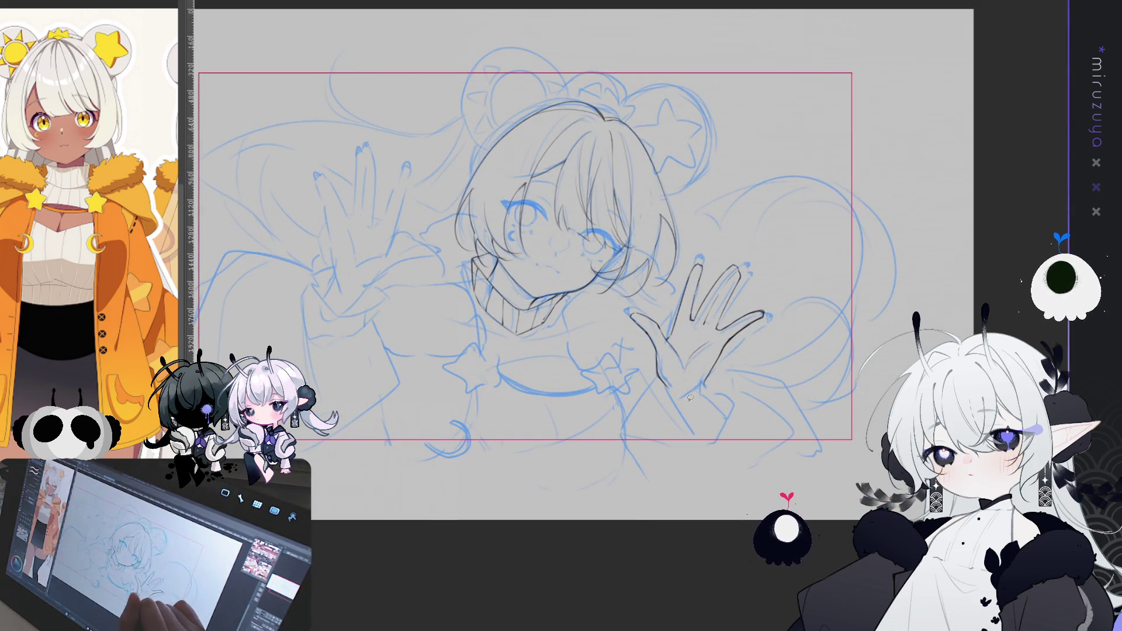
{"action": "mouse_move", "coordinate": [660, 291]}
{"action": "left_mouse_down"}
{"action": "mouse_move", "coordinate": [756, 240]}
{"action": "mouse_move", "coordinate": [660, 292]}
{"action": "left_mouse_up"}
{"action": "key", "text": "ctrl+t"}
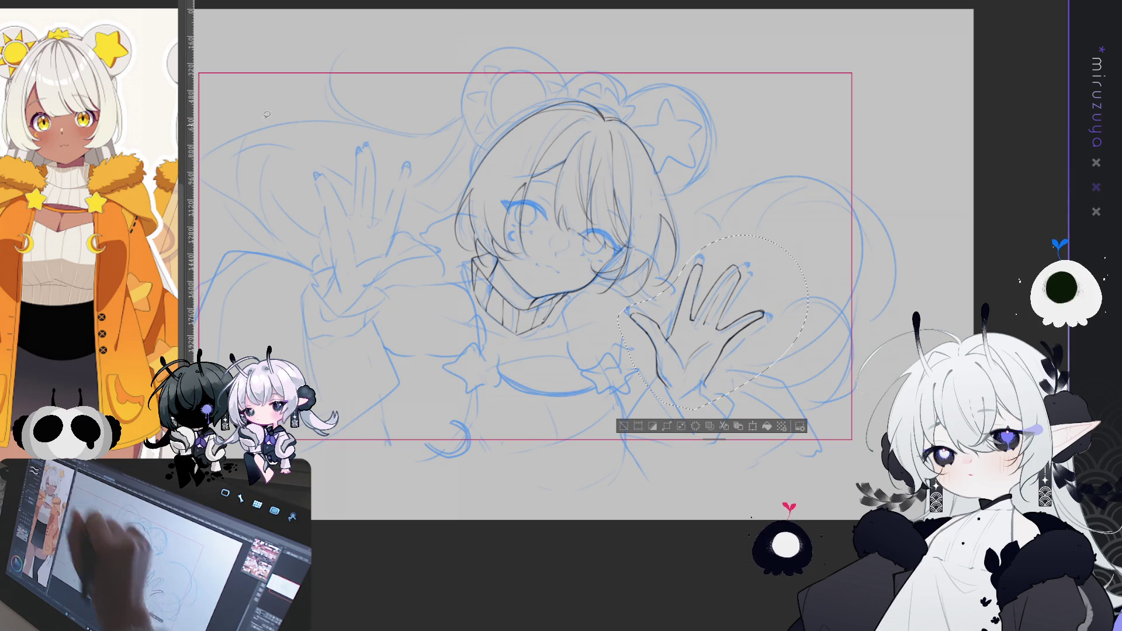
{"action": "left_click_drag", "start_coordinate": [742, 292], "coordinate": [738, 321]}
{"action": "left_click_drag", "start_coordinate": [815, 251], "coordinate": [784, 279]}
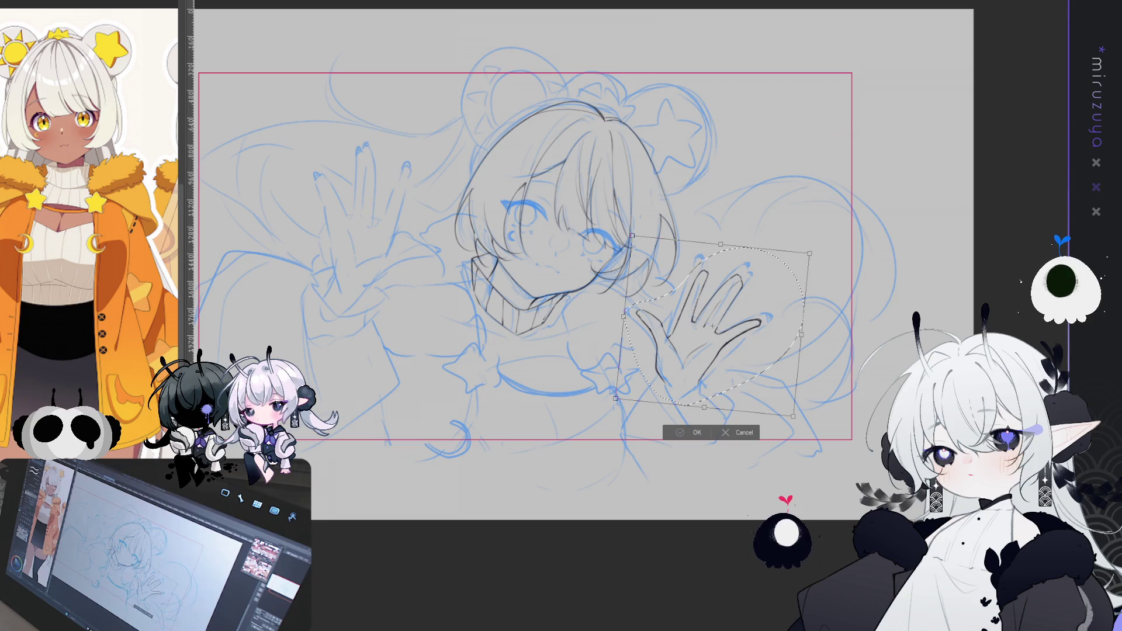
{"action": "key", "text": "Return"}
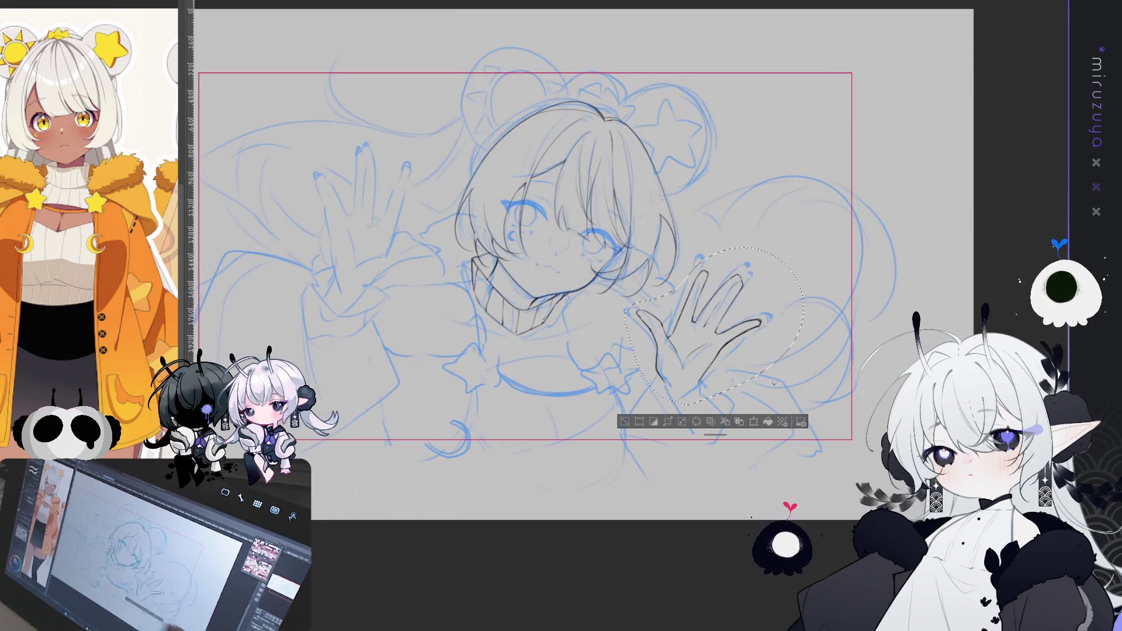
{"action": "key", "text": "ctrl+d"}
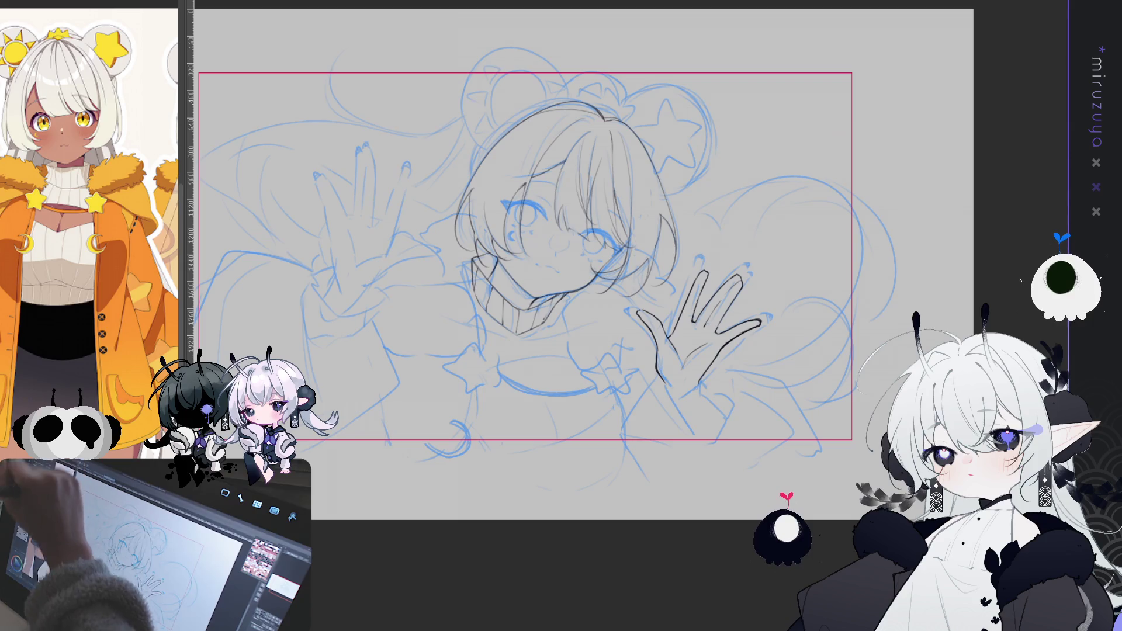
Step: Paste a copy of the hand lineart and position it over the left hand sketch
{"action": "key", "text": "ctrl+z"}
{"action": "key", "text": "ctrl+z"}
{"action": "mouse_move", "coordinate": [558, 270]}
{"action": "left_mouse_down"}
{"action": "mouse_move", "coordinate": [358, 207]}
{"action": "mouse_move", "coordinate": [368, 227]}
{"action": "mouse_move", "coordinate": [397, 240]}
{"action": "mouse_move", "coordinate": [387, 250]}
{"action": "left_mouse_up"}
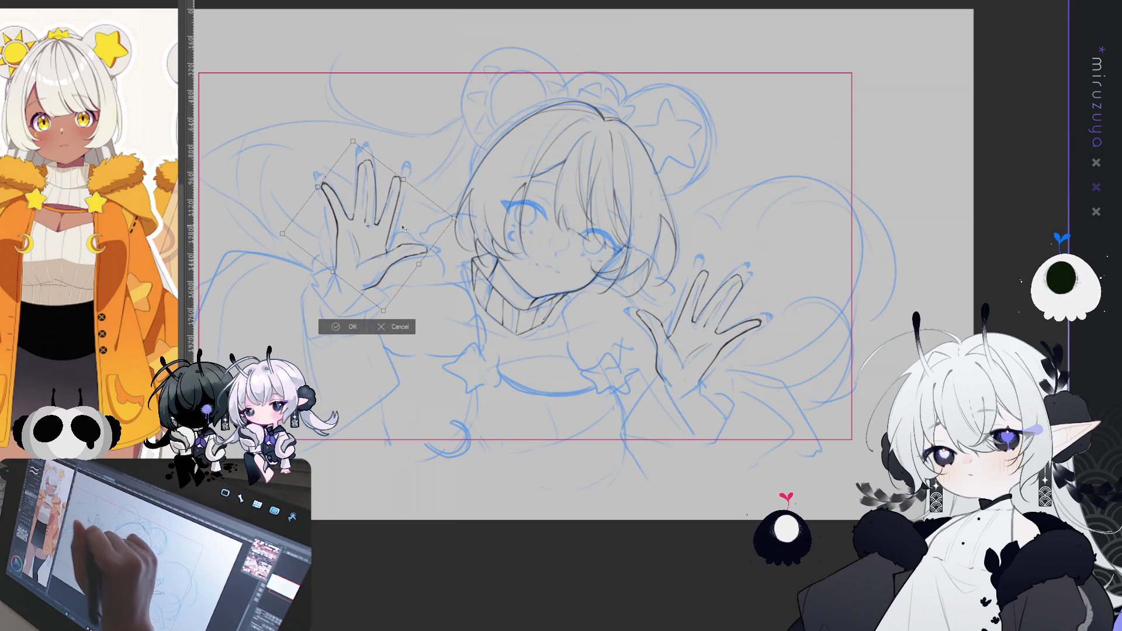
{"action": "left_click", "coordinate": [343, 327]}
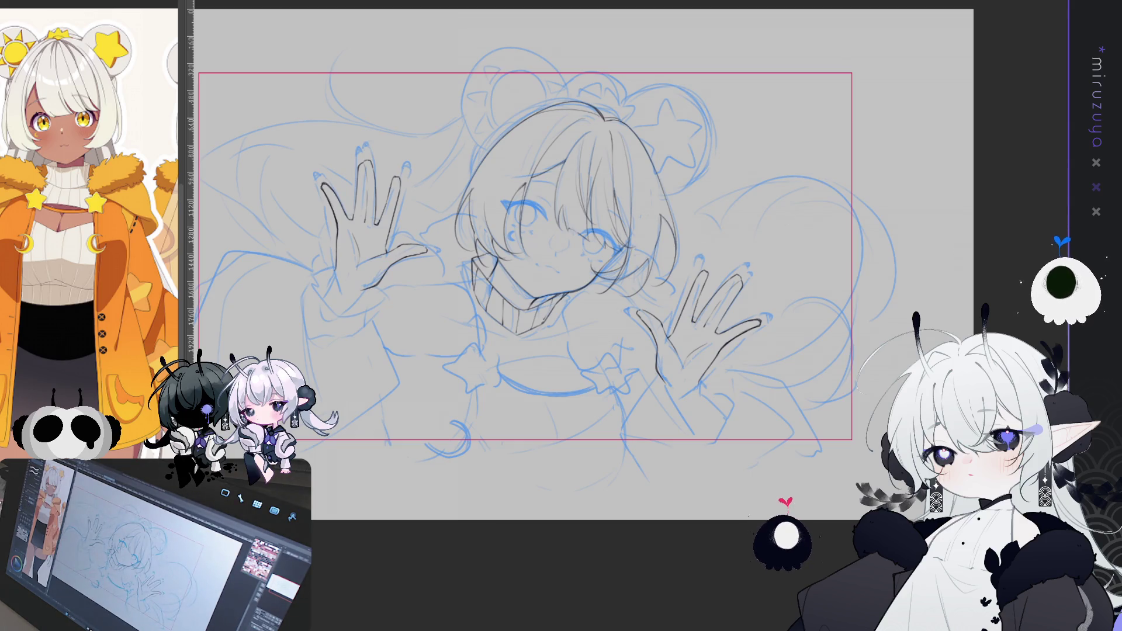
{"action": "left_click_drag", "start_coordinate": [561, 263], "coordinate": [636, 235]}
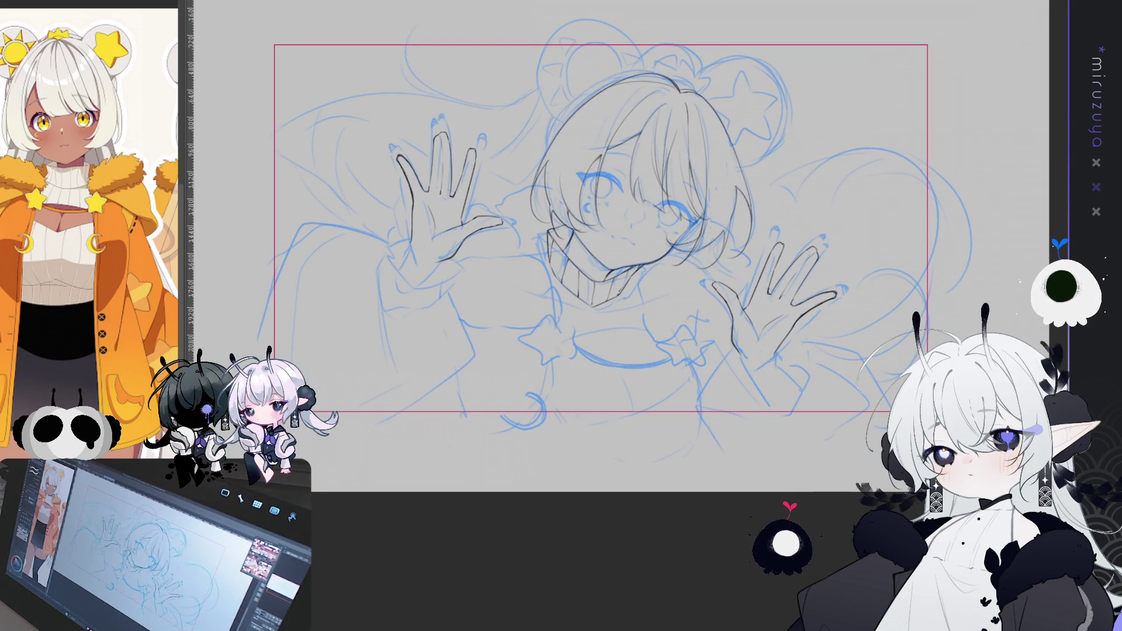
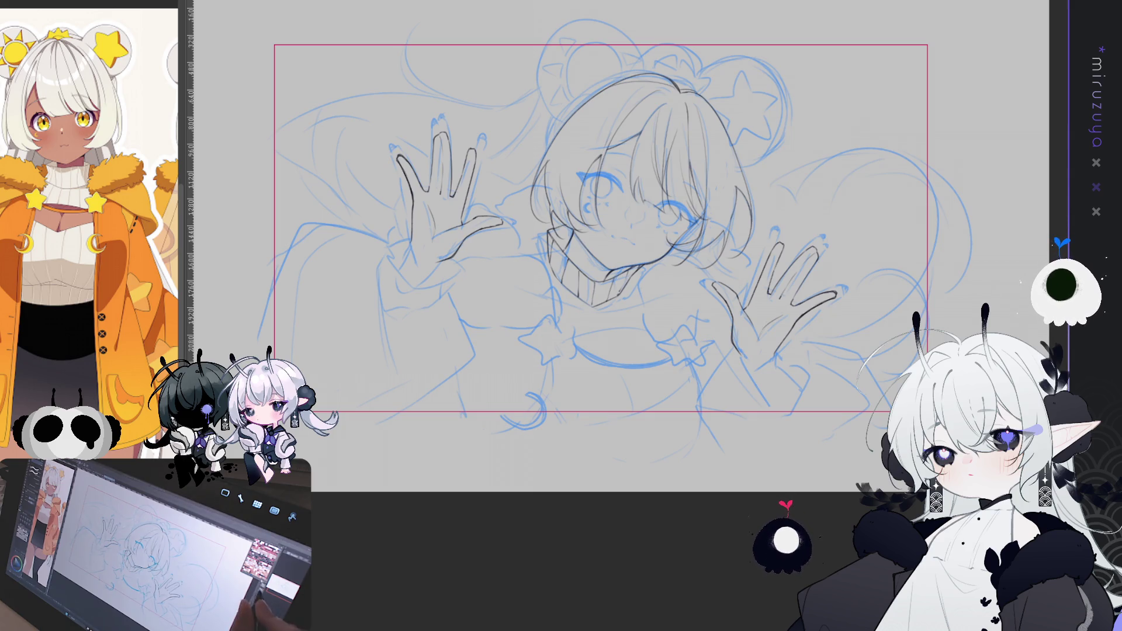
Step: Zoom in on the face and hands, flipping the canvas horizontally and back to check balance
{"action": "key", "text": "ctrl+plus"}
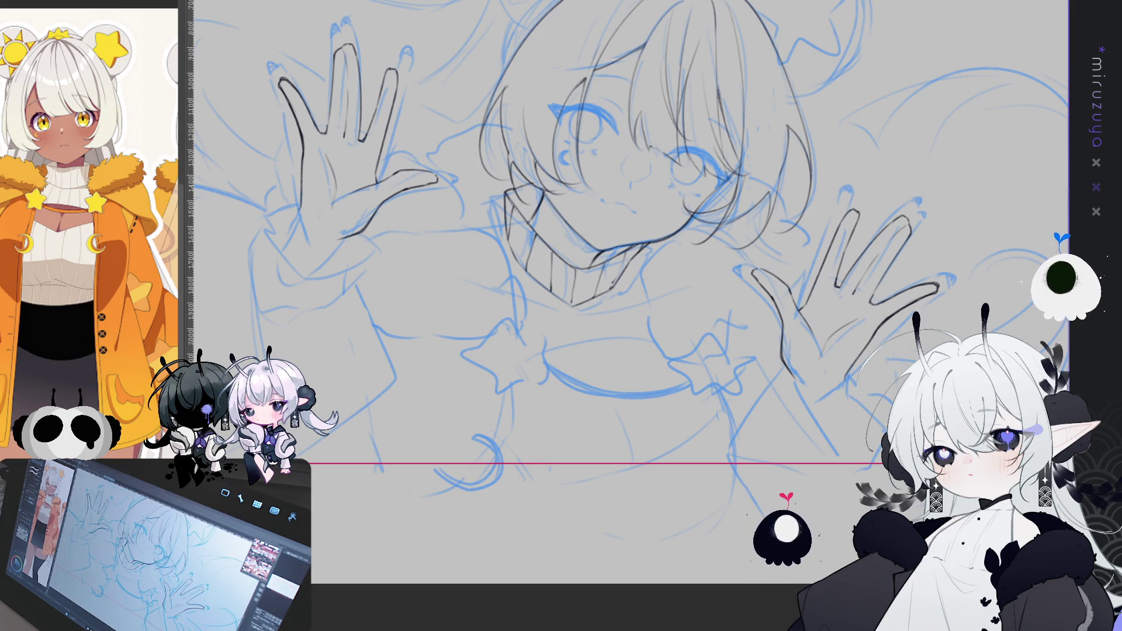
{"action": "mouse_move", "coordinate": [711, 442]}
{"action": "left_mouse_down"}
{"action": "mouse_move", "coordinate": [817, 456]}
{"action": "mouse_move", "coordinate": [816, 488]}
{"action": "left_mouse_up"}
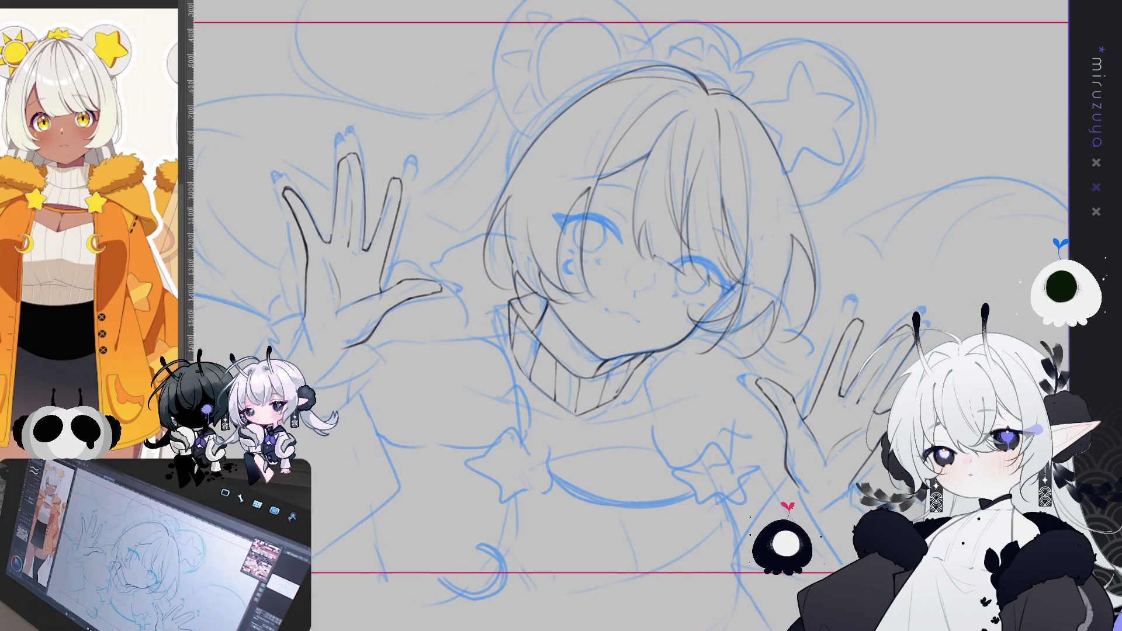
{"action": "left_click_drag", "start_coordinate": [631, 316], "coordinate": [584, 323]}
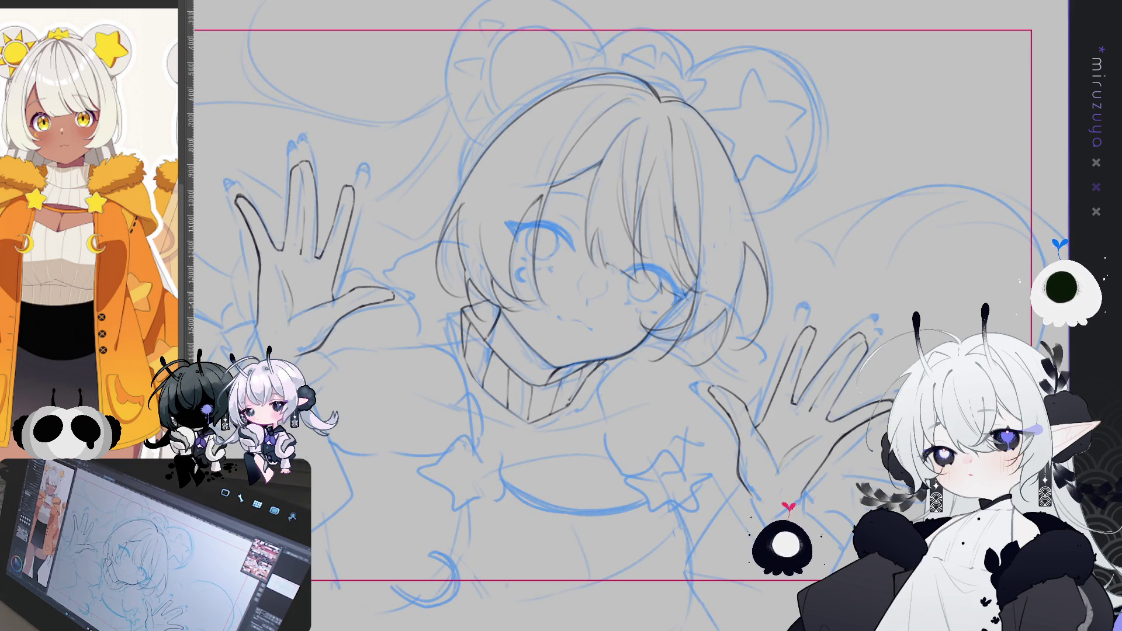
{"action": "left_click_drag", "start_coordinate": [515, 234], "coordinate": [579, 291]}
{"action": "mouse_move", "coordinate": [534, 190]}
{"action": "left_mouse_down"}
{"action": "mouse_move", "coordinate": [579, 169]}
{"action": "mouse_move", "coordinate": [570, 213]}
{"action": "left_mouse_up"}
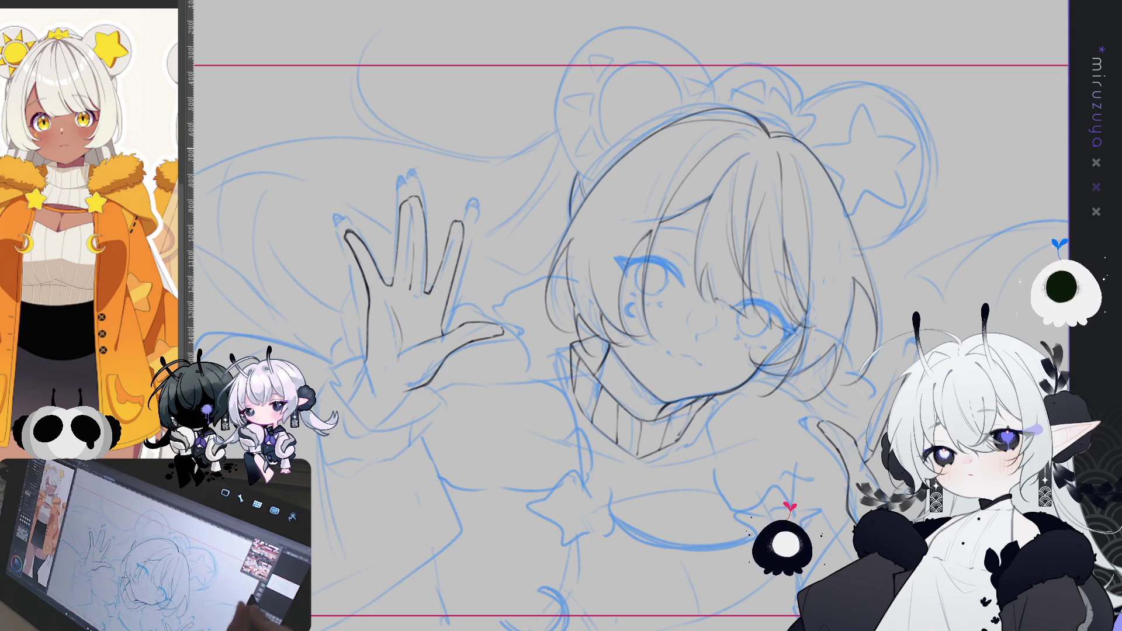
{"action": "key", "text": "h"}
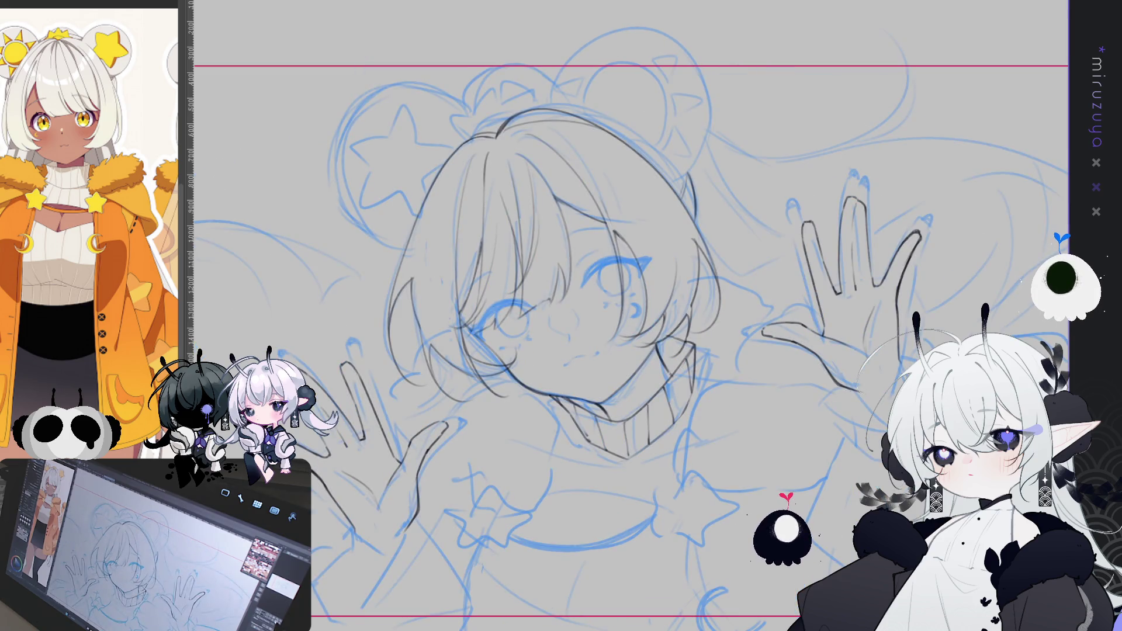
{"action": "key", "text": "h"}
{"action": "scroll", "coordinate": [631, 315], "scroll_direction": "down", "scroll_amount": 3}
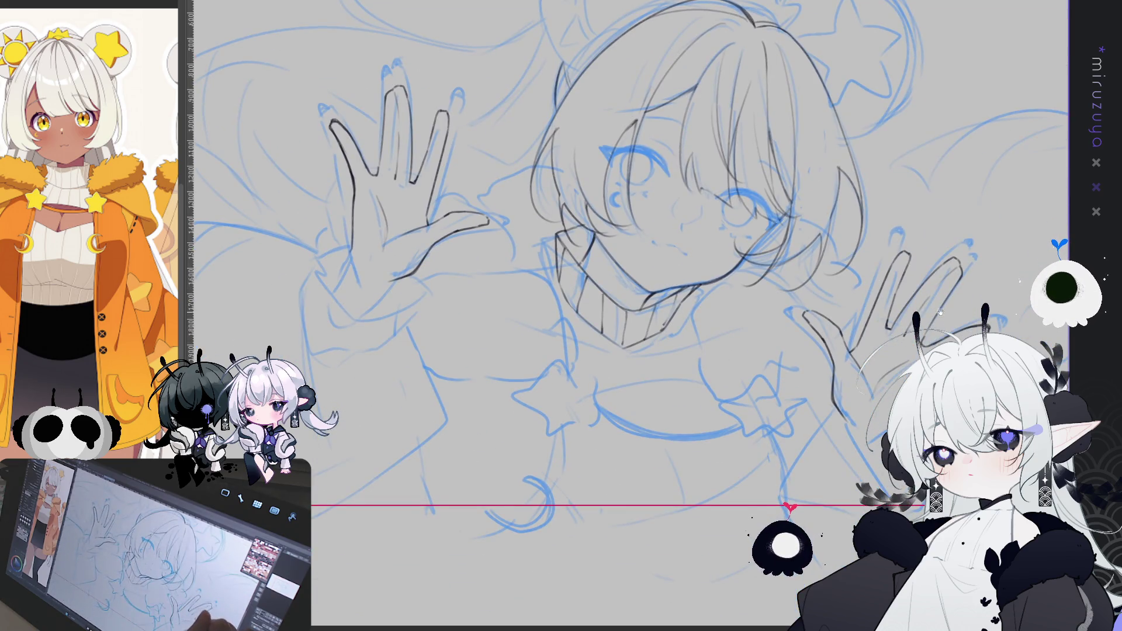
{"action": "scroll", "coordinate": [861, 420], "scroll_direction": "up", "scroll_amount": 1}
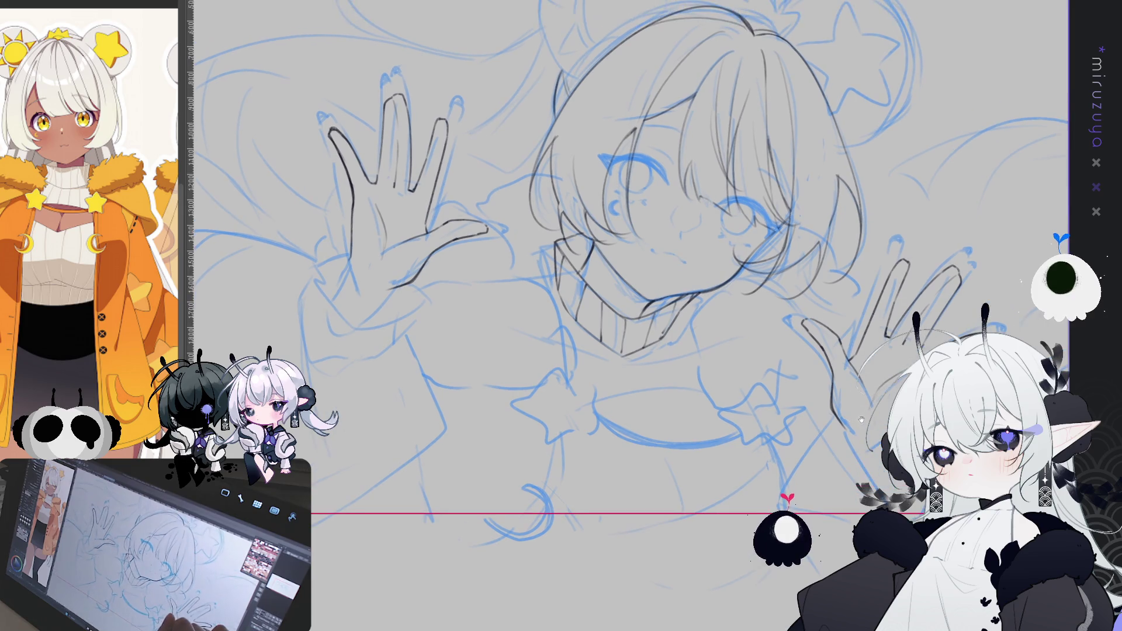
{"action": "scroll", "coordinate": [714, 341], "scroll_direction": "left", "scroll_amount": 3}
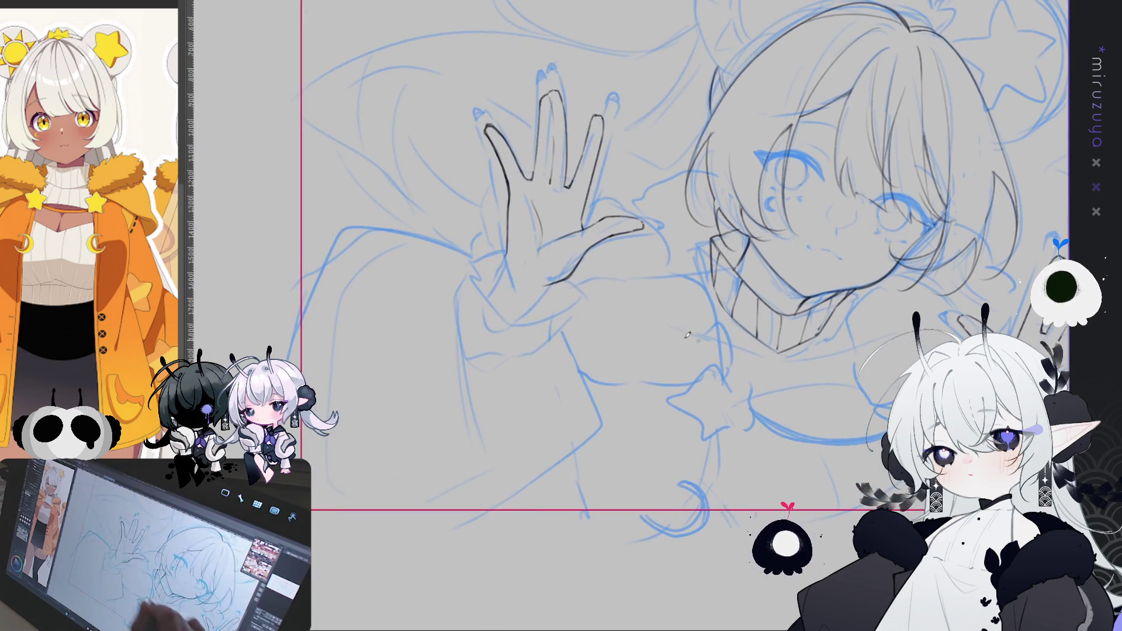
Step: Tilt the view and draw a dark line down the left hand's palm, then fit the canvas
{"action": "mouse_move", "coordinate": [147, 292]}
{"action": "left_mouse_down"}
{"action": "mouse_move", "coordinate": [170, 275]}
{"action": "mouse_move", "coordinate": [169, 295]}
{"action": "left_mouse_up"}
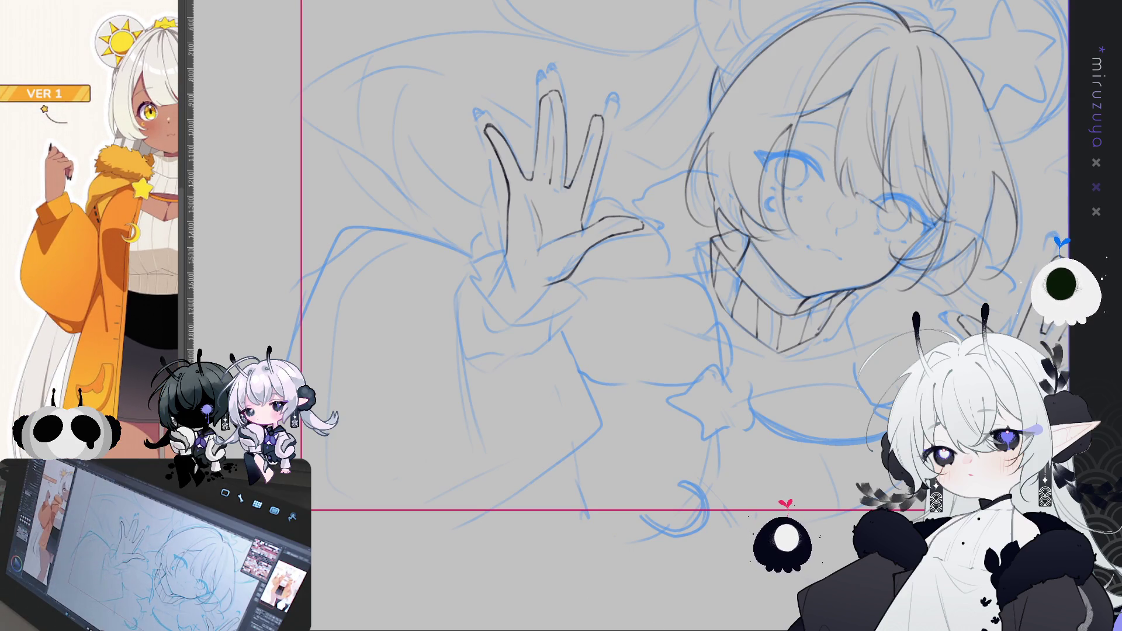
{"action": "left_click_drag", "start_coordinate": [542, 258], "coordinate": [519, 356]}
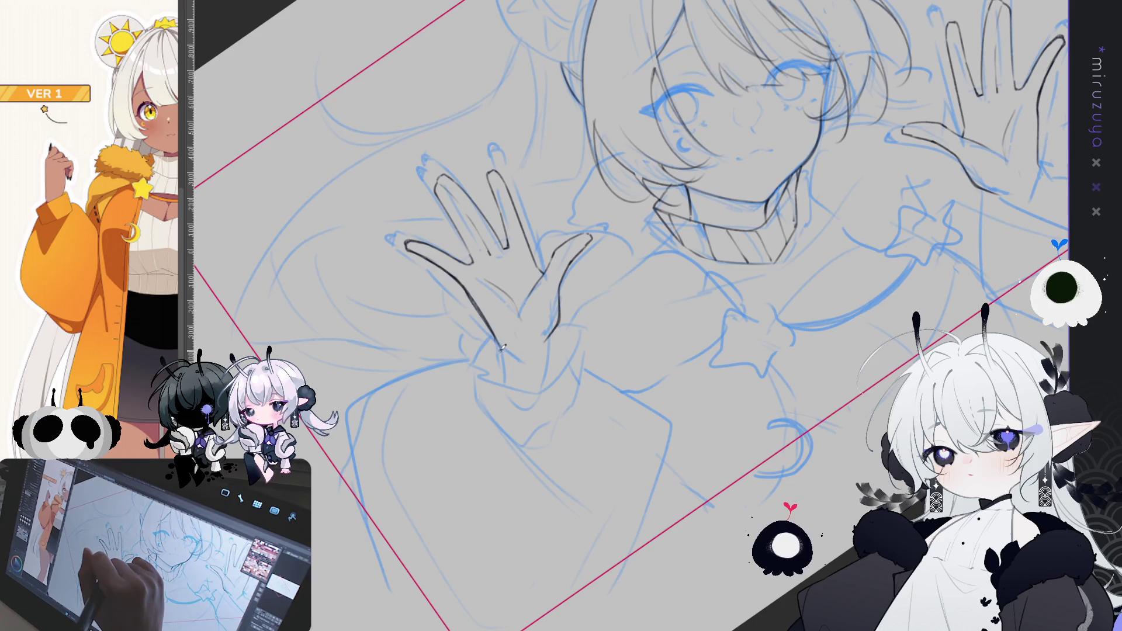
{"action": "left_click_drag", "start_coordinate": [501, 345], "coordinate": [506, 386]}
{"action": "left_click_drag", "start_coordinate": [553, 331], "coordinate": [548, 377]}
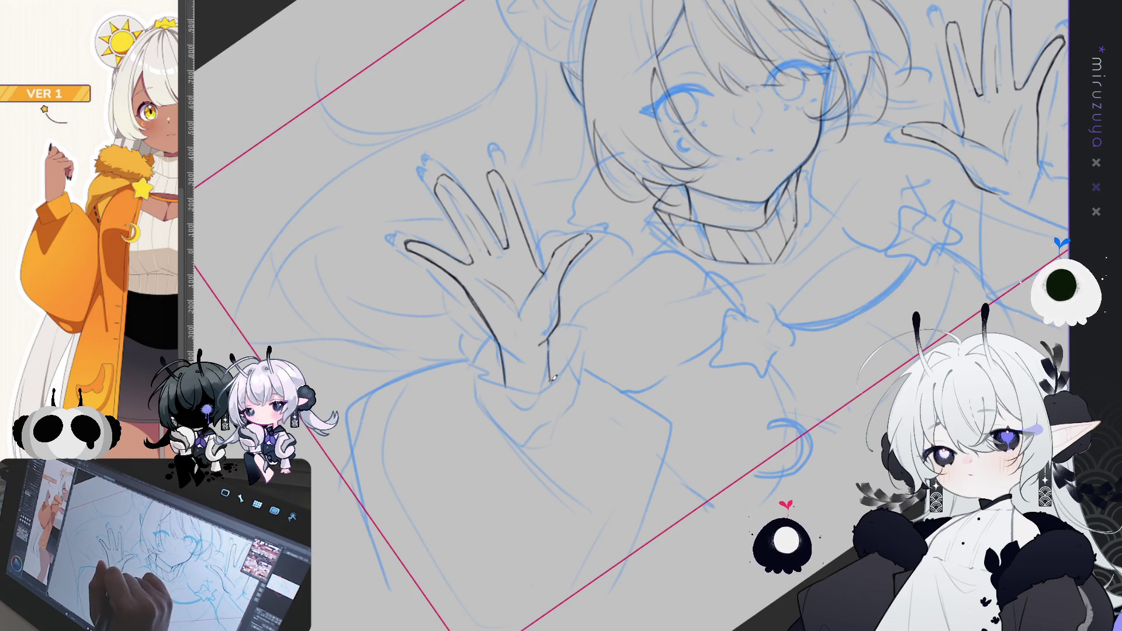
{"action": "key", "text": "ctrl+alt+0"}
{"action": "key", "text": "asciicircum"}
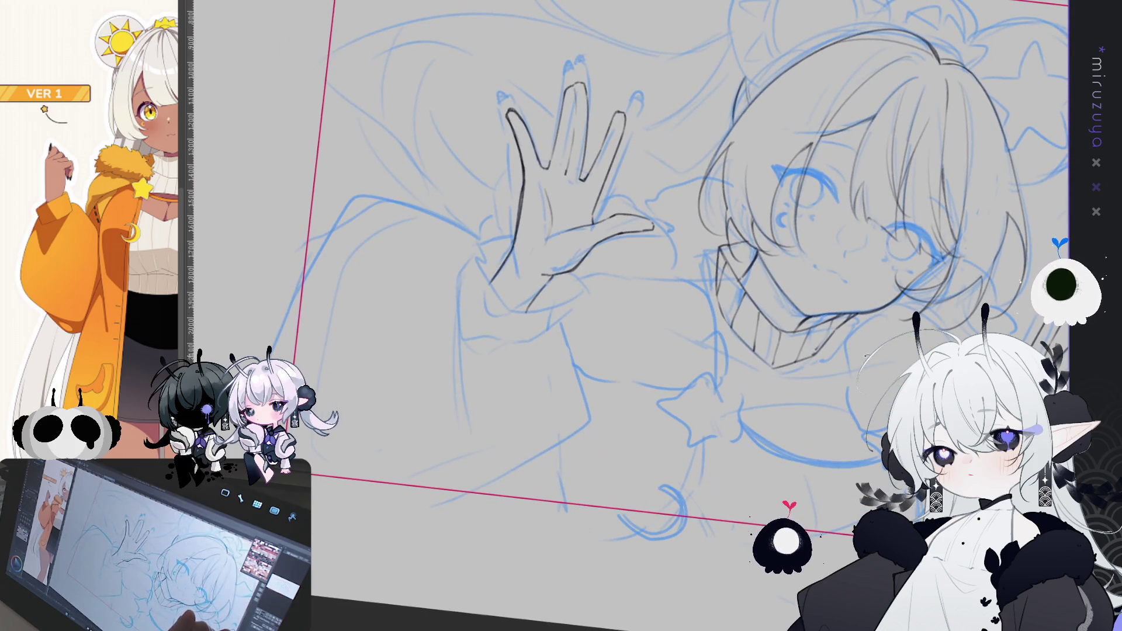
{"action": "key", "text": "asciicircum"}
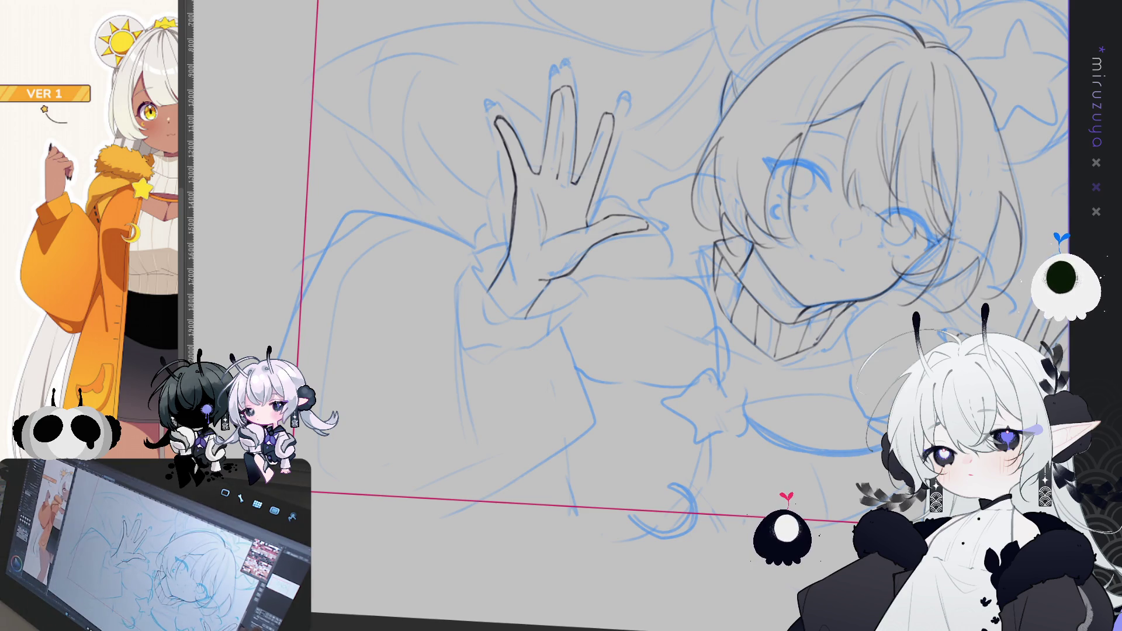
{"action": "key", "text": "ctrl+@"}
{"action": "key", "text": "ctrl+0"}
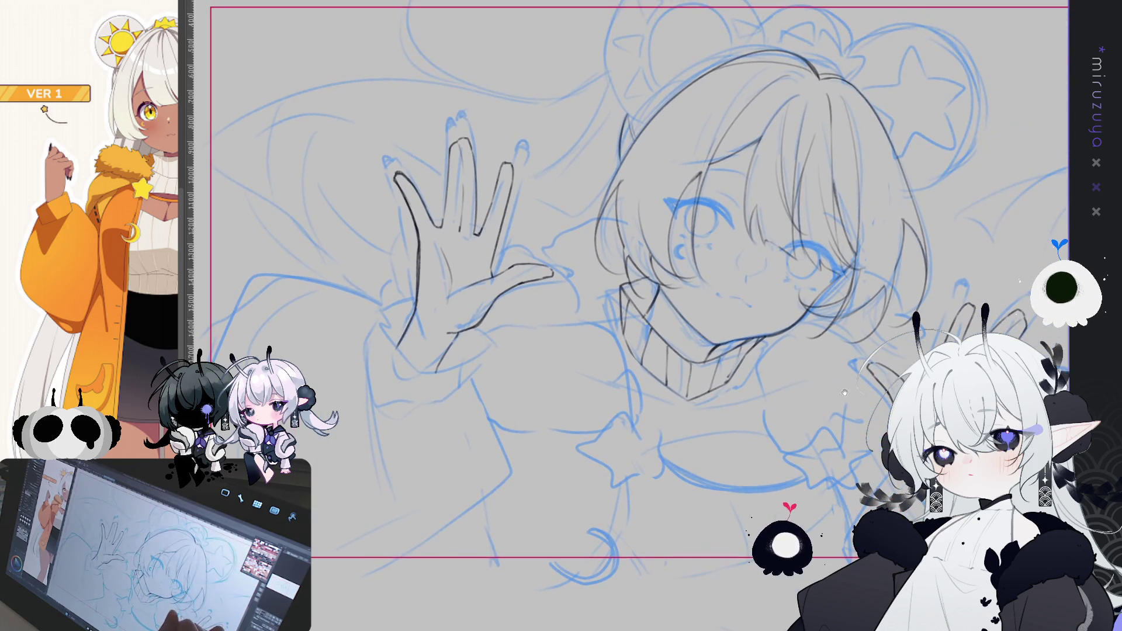
Step: Undo the last hand stroke and redraw the lower palm line shorter
{"action": "scroll", "coordinate": [706, 532], "scroll_direction": "up", "scroll_amount": 5}
{"action": "mouse_move", "coordinate": [706, 533]}
{"action": "left_mouse_down"}
{"action": "mouse_move", "coordinate": [506, 248]}
{"action": "mouse_move", "coordinate": [459, 260]}
{"action": "mouse_move", "coordinate": [468, 287]}
{"action": "left_mouse_up"}
{"action": "key", "text": "ctrl+z"}
Step: Redraw the finger line along the waving hand until it looks clean
{"action": "key", "text": "ctrl+z"}
{"action": "left_click_drag", "start_coordinate": [452, 245], "coordinate": [468, 292]}
{"action": "left_click_drag", "start_coordinate": [502, 233], "coordinate": [507, 279]}
{"action": "key", "text": "ctrl+z"}
{"action": "left_click_drag", "start_coordinate": [502, 232], "coordinate": [509, 282]}
{"action": "key", "text": "ctrl+z"}
{"action": "left_click_drag", "start_coordinate": [502, 229], "coordinate": [509, 289]}
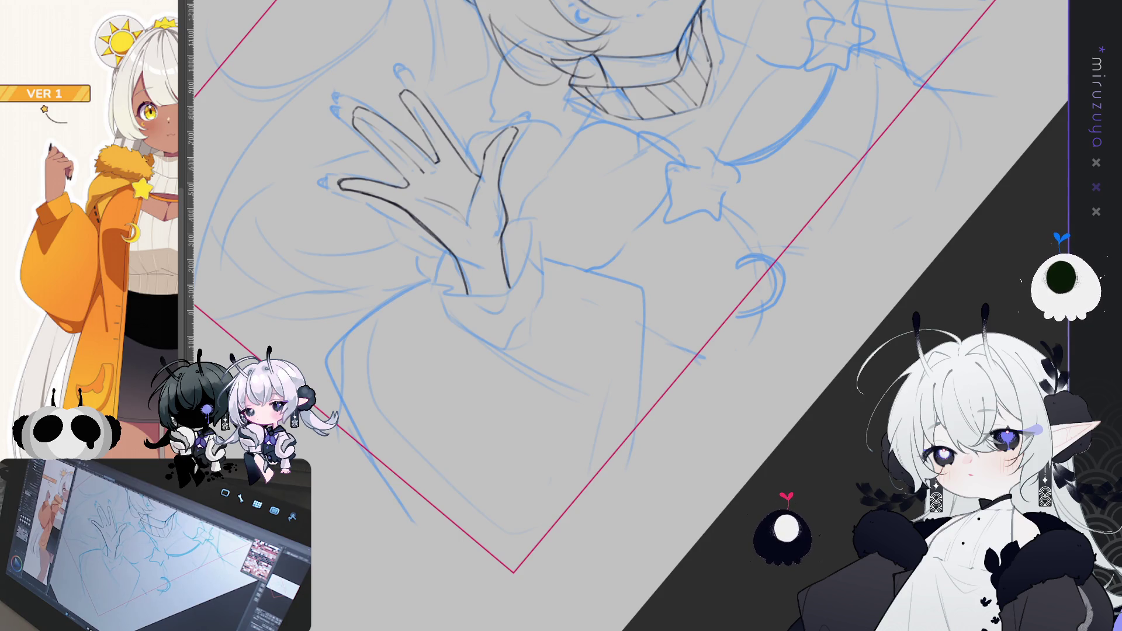
Step: Try drawing the left edge of the wrist cuff, then undo it to retry
{"action": "mouse_move", "coordinate": [584, 292]}
{"action": "left_mouse_down"}
{"action": "mouse_move", "coordinate": [532, 257]}
{"action": "mouse_move", "coordinate": [521, 266]}
{"action": "left_mouse_up"}
{"action": "mouse_move", "coordinate": [494, 180]}
{"action": "left_mouse_down"}
{"action": "mouse_move", "coordinate": [537, 236]}
{"action": "mouse_move", "coordinate": [585, 224]}
{"action": "left_mouse_up"}
{"action": "key", "text": "ctrl+z"}
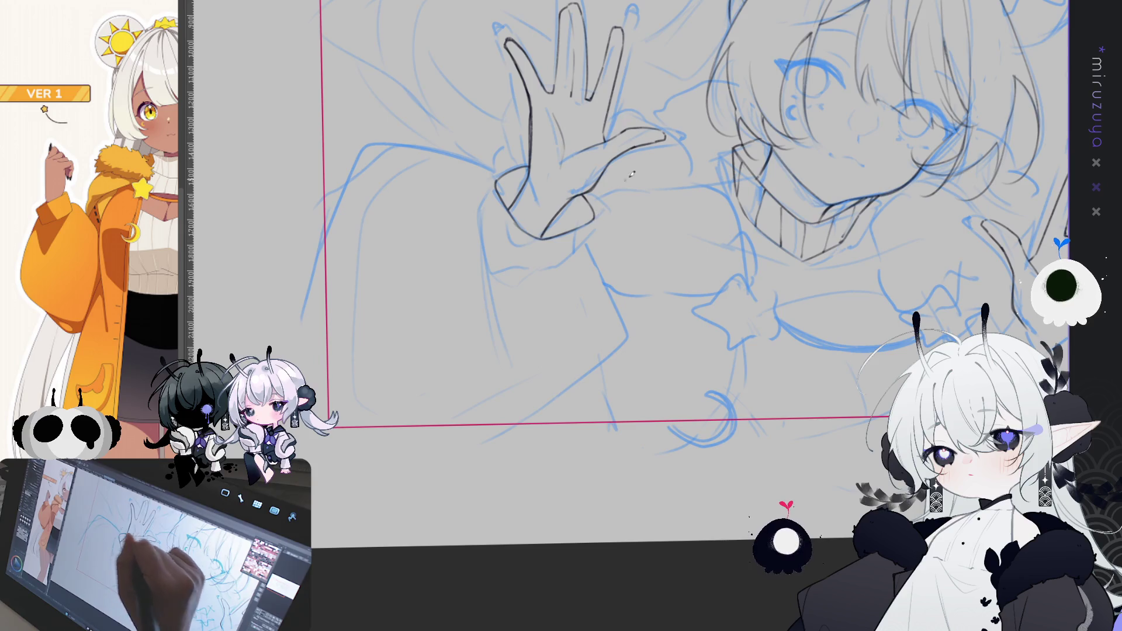
{"action": "mouse_move", "coordinate": [730, 477]}
{"action": "left_mouse_down"}
{"action": "mouse_move", "coordinate": [653, 506]}
{"action": "mouse_move", "coordinate": [653, 518]}
{"action": "mouse_move", "coordinate": [701, 496]}
{"action": "mouse_move", "coordinate": [686, 529]}
{"action": "mouse_move", "coordinate": [694, 545]}
{"action": "mouse_move", "coordinate": [704, 486]}
{"action": "left_mouse_up"}
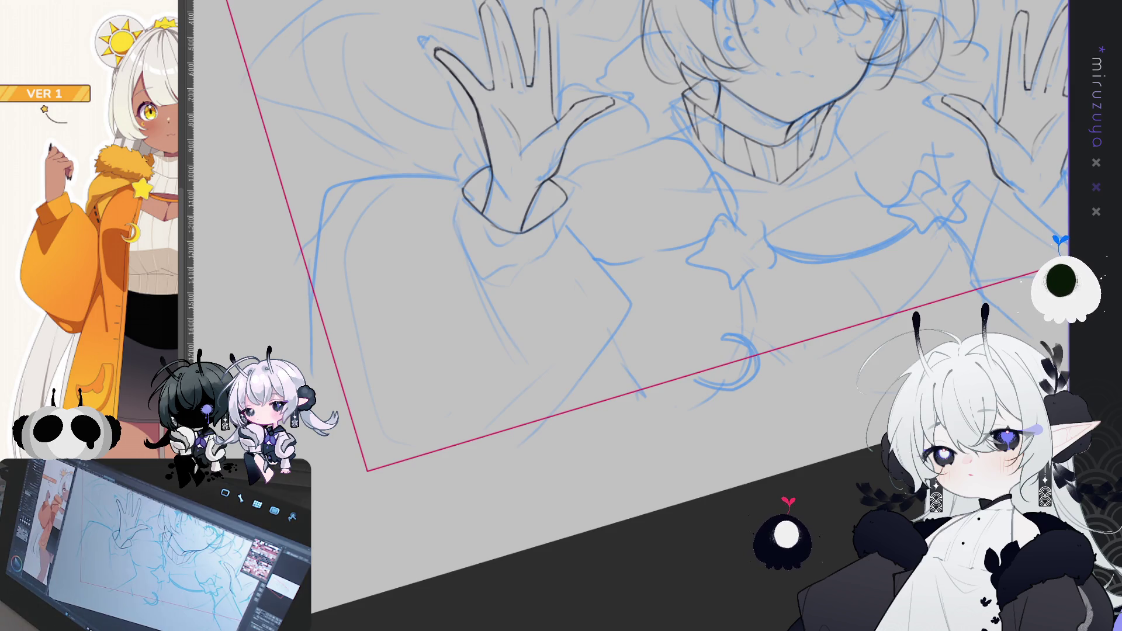
Step: Draw the left cuff's side line and its curving lower edge
{"action": "left_click_drag", "start_coordinate": [585, 263], "coordinate": [542, 223]}
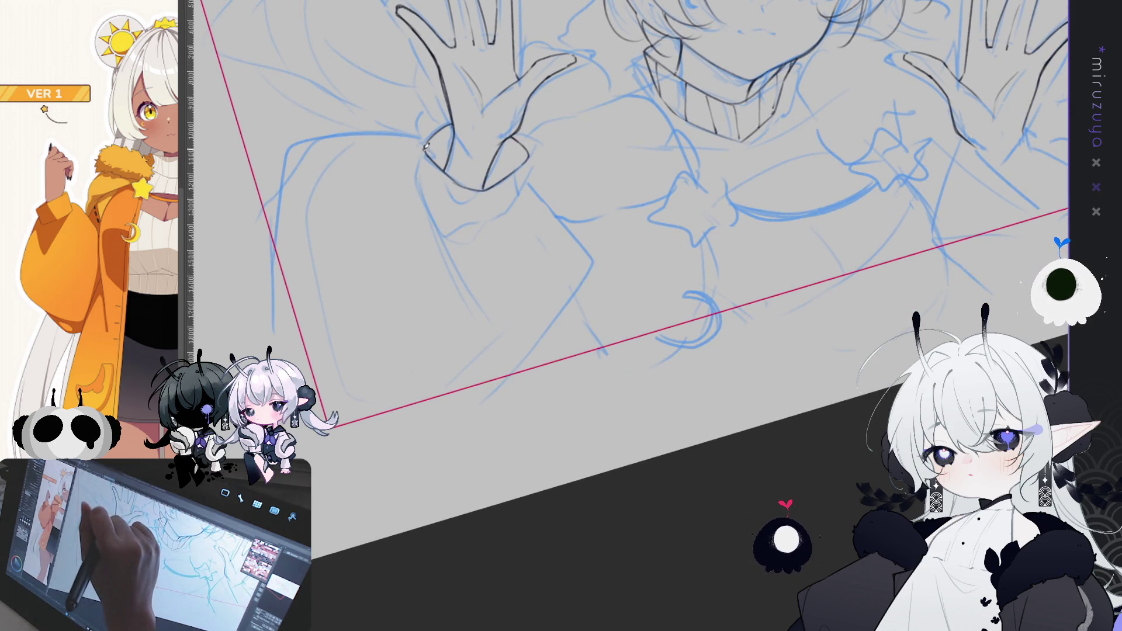
{"action": "mouse_move", "coordinate": [424, 145]}
{"action": "left_mouse_down"}
{"action": "mouse_move", "coordinate": [420, 179]}
{"action": "mouse_move", "coordinate": [458, 222]}
{"action": "left_mouse_up"}
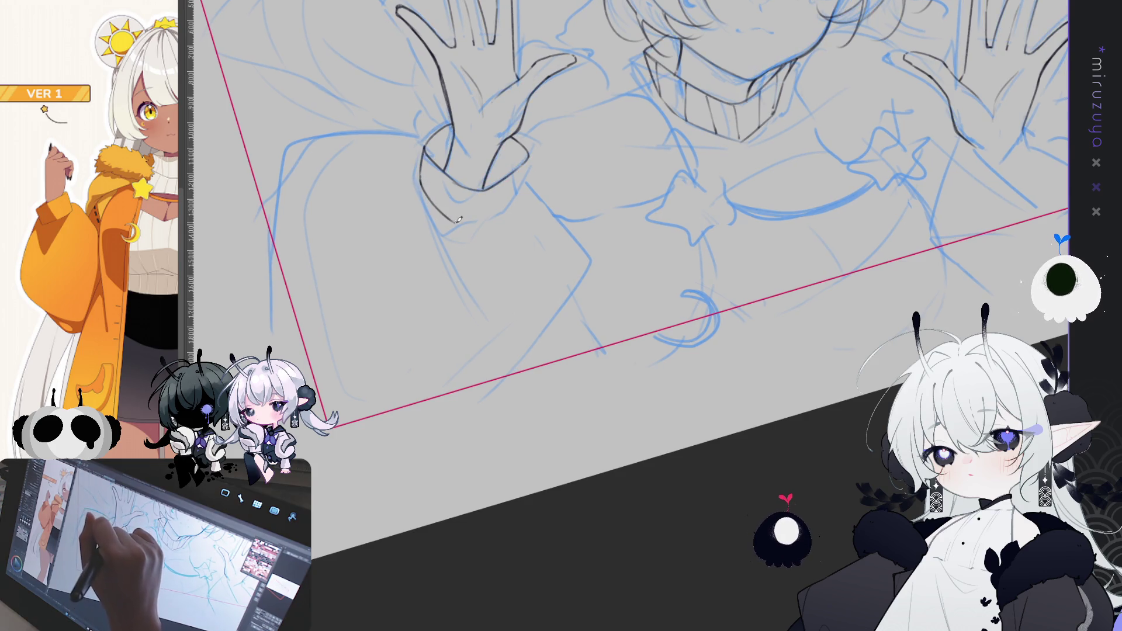
{"action": "mouse_move", "coordinate": [423, 166]}
{"action": "left_mouse_down"}
{"action": "mouse_move", "coordinate": [421, 186]}
{"action": "mouse_move", "coordinate": [453, 221]}
{"action": "mouse_move", "coordinate": [507, 199]}
{"action": "left_mouse_up"}
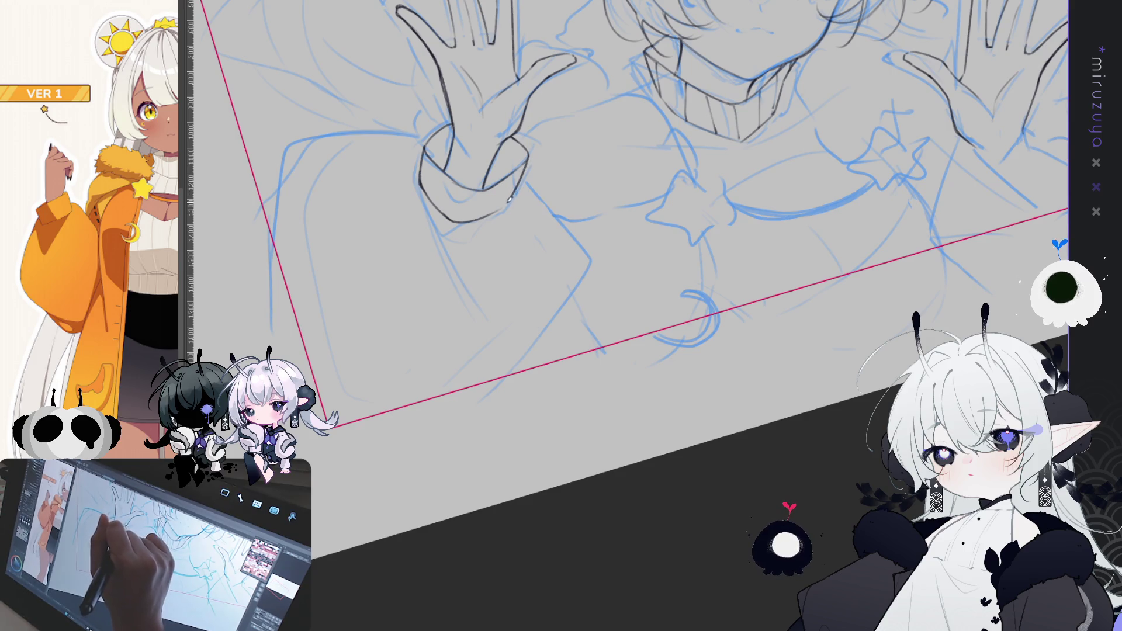
{"action": "mouse_move", "coordinate": [507, 200]}
{"action": "left_mouse_down"}
{"action": "mouse_move", "coordinate": [765, 208]}
{"action": "mouse_move", "coordinate": [608, 133]}
{"action": "mouse_move", "coordinate": [843, 91]}
{"action": "left_mouse_up"}
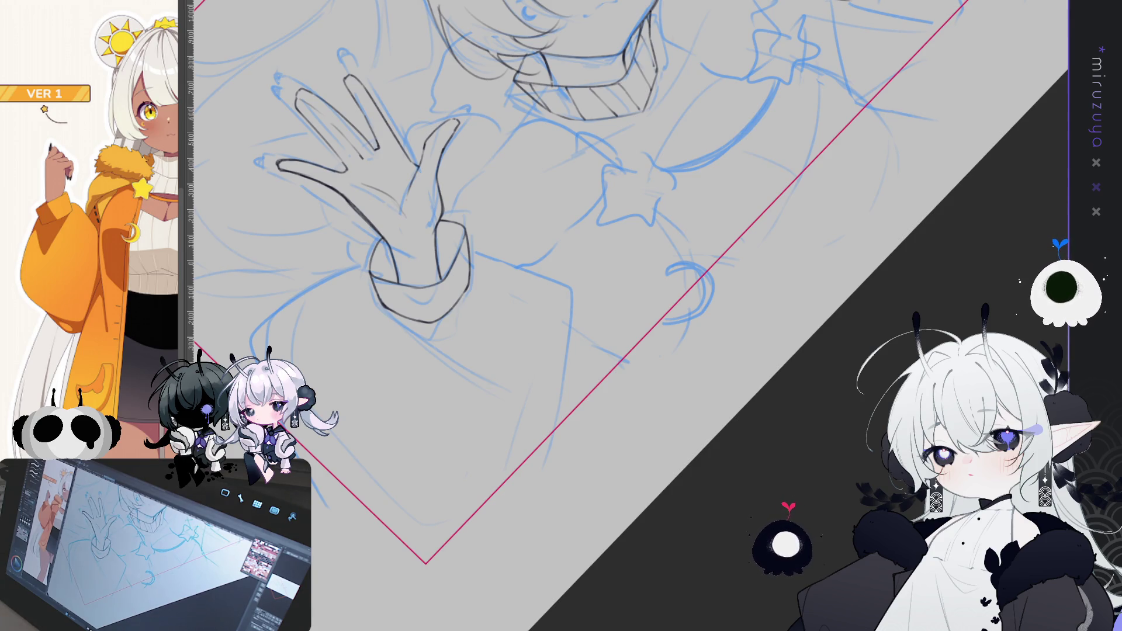
Step: Ink a straight line under the cuff and the sleeve's outer edge, then mirror the canvas
{"action": "left_click_drag", "start_coordinate": [561, 315], "coordinate": [465, 182]}
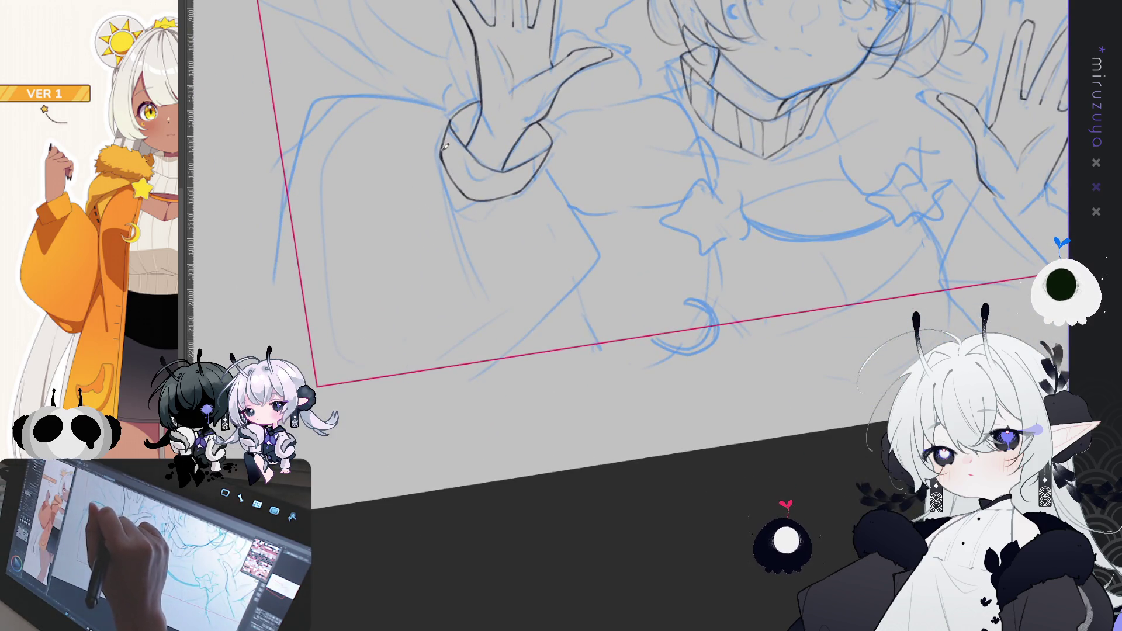
{"action": "mouse_move", "coordinate": [447, 129]}
{"action": "left_mouse_down"}
{"action": "mouse_move", "coordinate": [469, 254]}
{"action": "mouse_move", "coordinate": [529, 185]}
{"action": "left_mouse_up"}
{"action": "key", "text": "ctrl+z"}
{"action": "key", "text": "ctrl+z"}
{"action": "left_click_drag", "start_coordinate": [462, 221], "coordinate": [517, 199]}
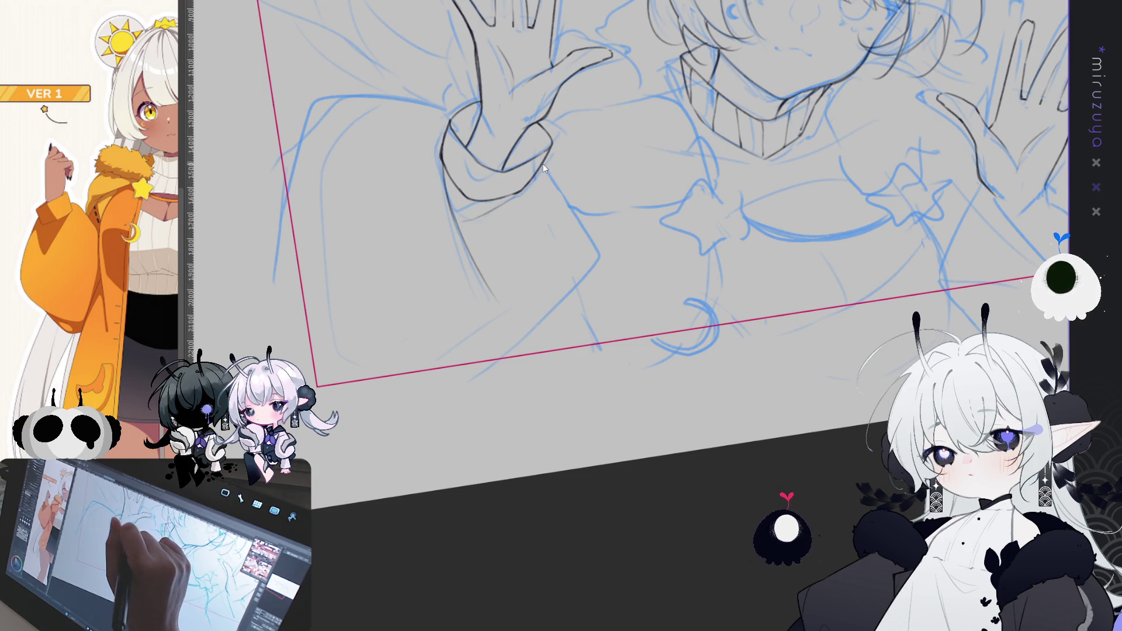
{"action": "left_click_drag", "start_coordinate": [542, 167], "coordinate": [595, 280]}
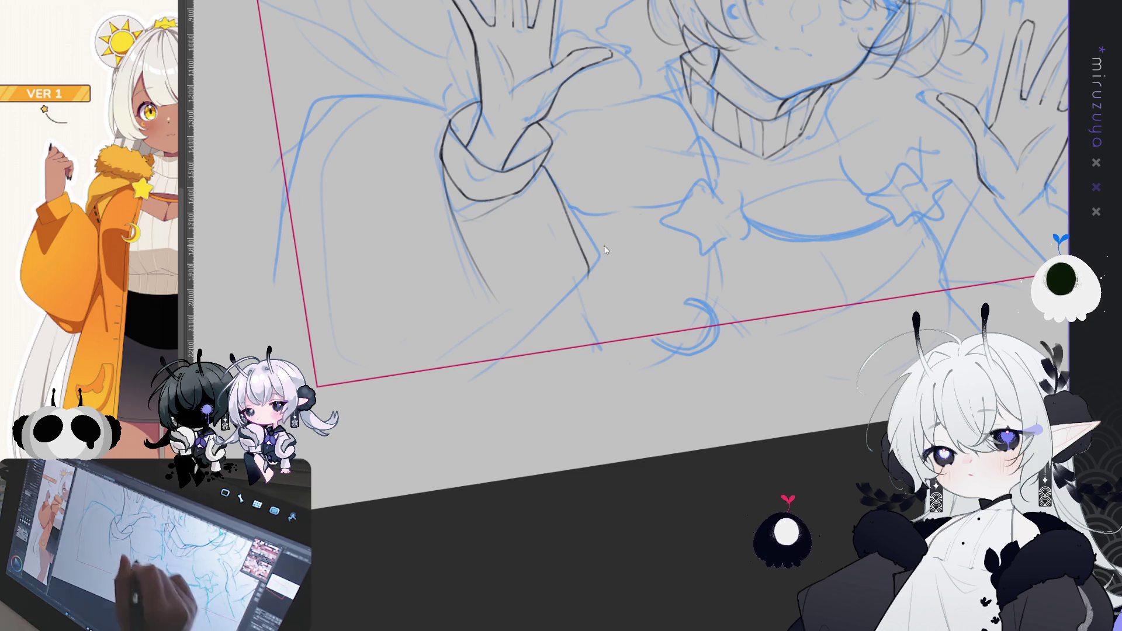
{"action": "mouse_move", "coordinate": [572, 228]}
{"action": "left_mouse_down"}
{"action": "mouse_move", "coordinate": [603, 295]}
{"action": "mouse_move", "coordinate": [552, 354]}
{"action": "left_mouse_up"}
{"action": "key", "text": "ctrl+z"}
{"action": "left_click_drag", "start_coordinate": [599, 281], "coordinate": [600, 315]}
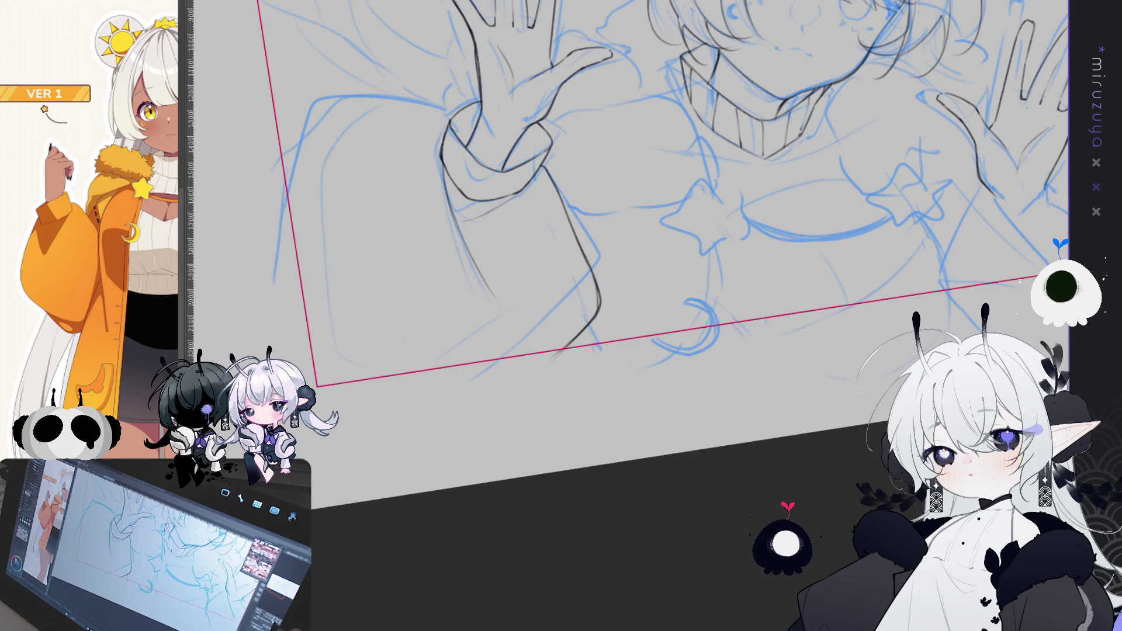
{"action": "key", "text": "h"}
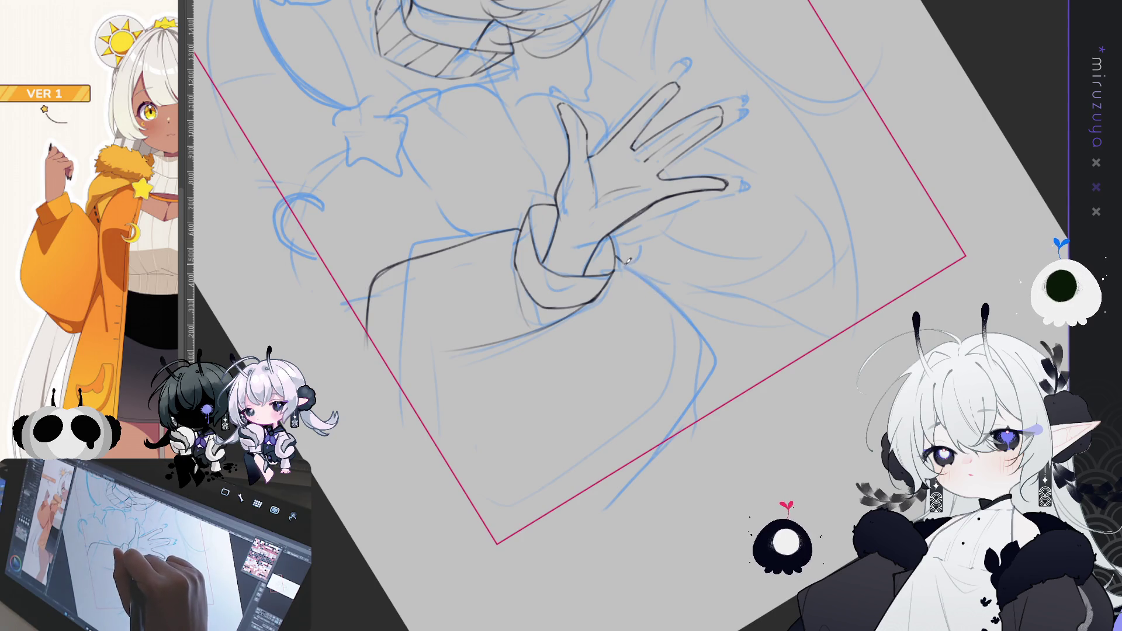
Step: Draw the forearm outline from the wrist down the sleeve and set the view upright
{"action": "mouse_move", "coordinate": [631, 266]}
{"action": "left_mouse_down"}
{"action": "mouse_move", "coordinate": [707, 344]}
{"action": "mouse_move", "coordinate": [704, 418]}
{"action": "left_mouse_up"}
{"action": "mouse_move", "coordinate": [708, 348]}
{"action": "left_mouse_down"}
{"action": "mouse_move", "coordinate": [705, 415]}
{"action": "mouse_move", "coordinate": [687, 464]}
{"action": "left_mouse_up"}
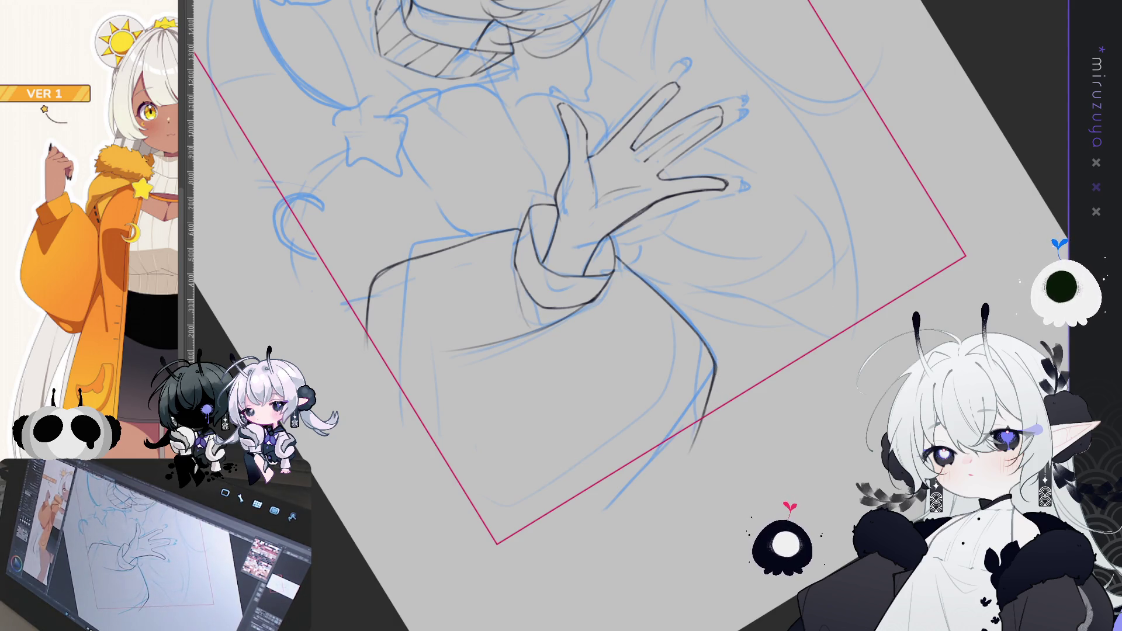
{"action": "key", "text": "ctrl+at"}
{"action": "scroll", "coordinate": [892, 326], "scroll_direction": "up", "scroll_amount": 2}
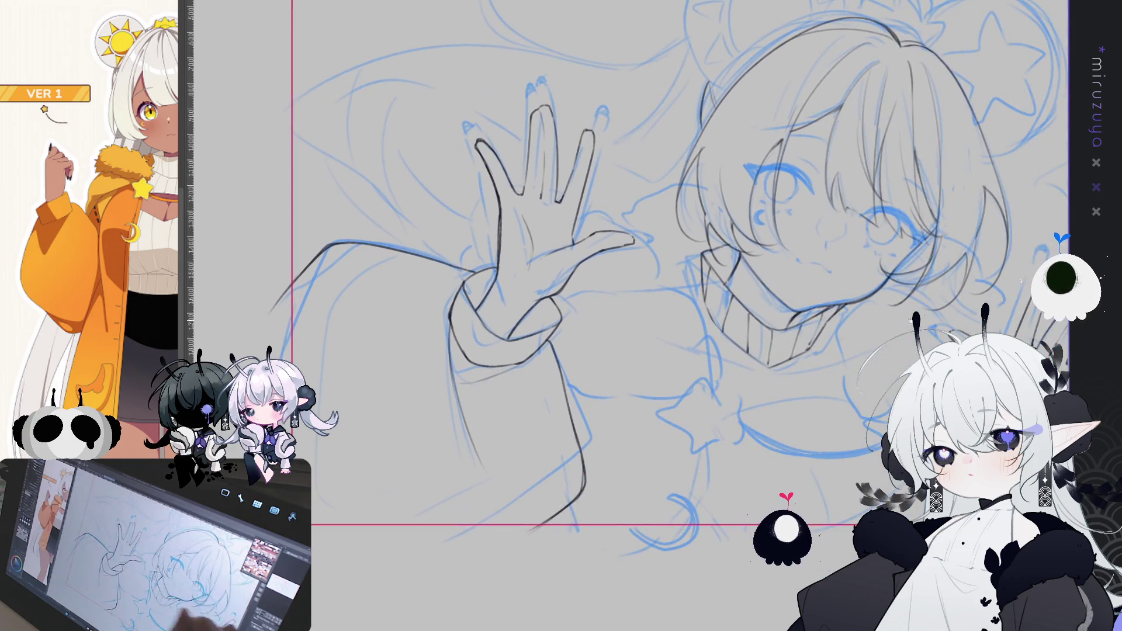
Step: Draw the second hand's wrist line from palm to wrist, redoing failed strokes
{"action": "mouse_move", "coordinate": [1010, 311]}
{"action": "left_mouse_down"}
{"action": "mouse_move", "coordinate": [935, 229]}
{"action": "mouse_move", "coordinate": [785, 204]}
{"action": "mouse_move", "coordinate": [952, 218]}
{"action": "mouse_move", "coordinate": [996, 245]}
{"action": "mouse_move", "coordinate": [703, 201]}
{"action": "left_mouse_up"}
{"action": "left_click_drag", "start_coordinate": [635, 295], "coordinate": [677, 375]}
{"action": "key", "text": "ctrl+z"}
{"action": "left_click_drag", "start_coordinate": [634, 294], "coordinate": [679, 374]}
{"action": "left_click_drag", "start_coordinate": [634, 295], "coordinate": [678, 376]}
{"action": "key", "text": "ctrl+z"}
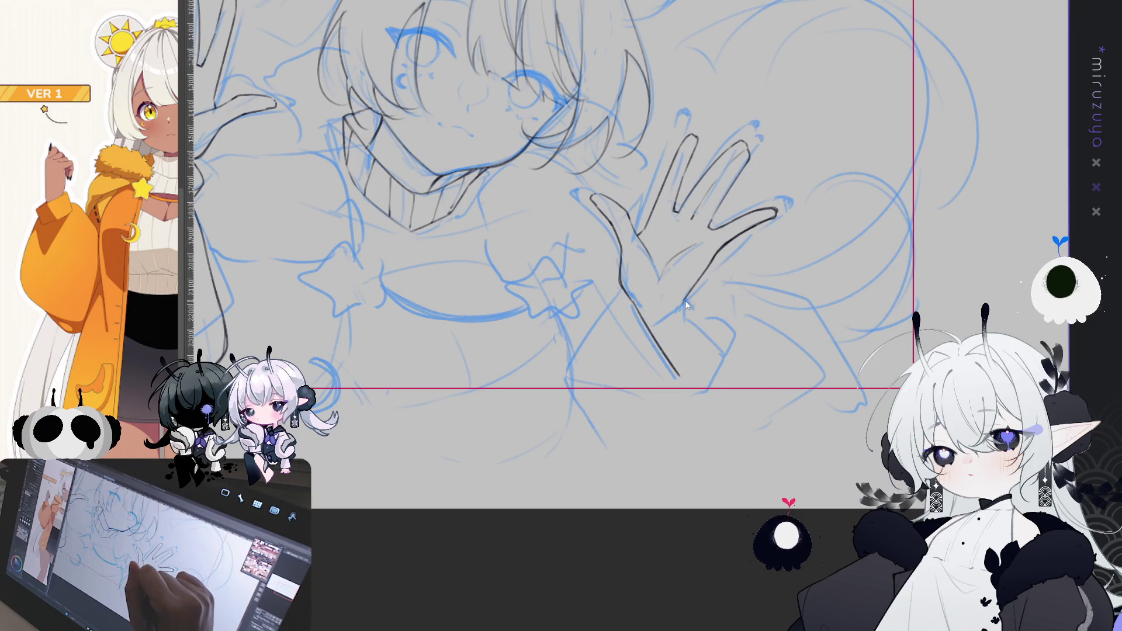
{"action": "left_click_drag", "start_coordinate": [684, 304], "coordinate": [713, 342]}
{"action": "key", "text": "ctrl+z"}
{"action": "left_click_drag", "start_coordinate": [684, 303], "coordinate": [727, 350]}
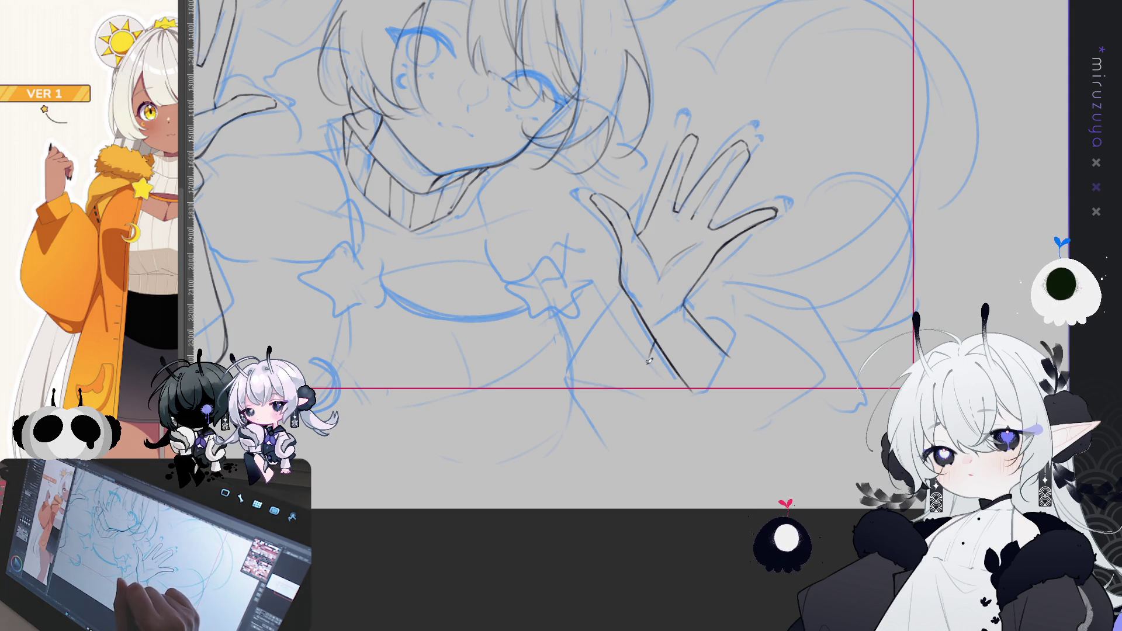
Step: Draw the cuff line across the wrist and the sleeve's left edge going down-left
{"action": "mouse_move", "coordinate": [694, 317]}
{"action": "left_mouse_down"}
{"action": "mouse_move", "coordinate": [737, 327]}
{"action": "mouse_move", "coordinate": [699, 395]}
{"action": "left_mouse_up"}
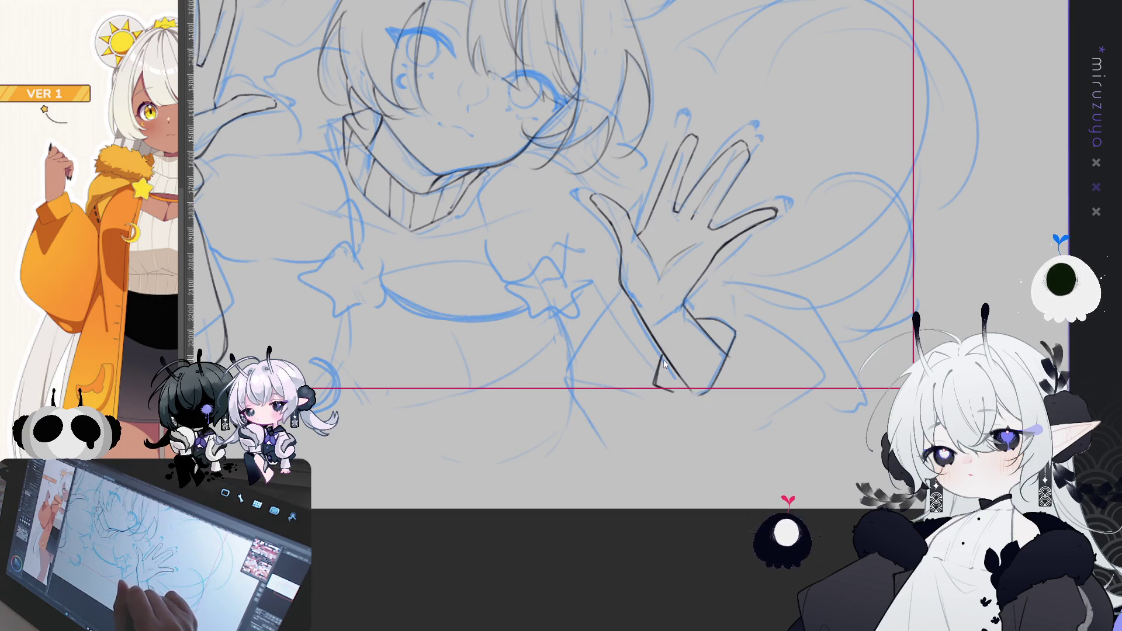
{"action": "left_click_drag", "start_coordinate": [665, 348], "coordinate": [654, 396]}
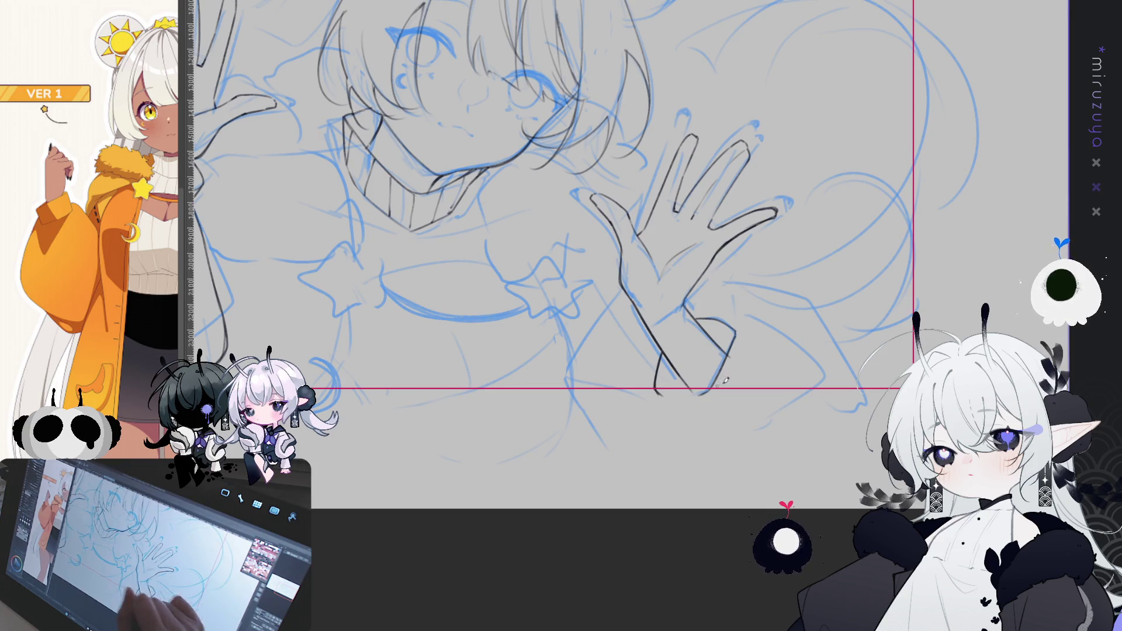
{"action": "left_click_drag", "start_coordinate": [770, 263], "coordinate": [827, 301]}
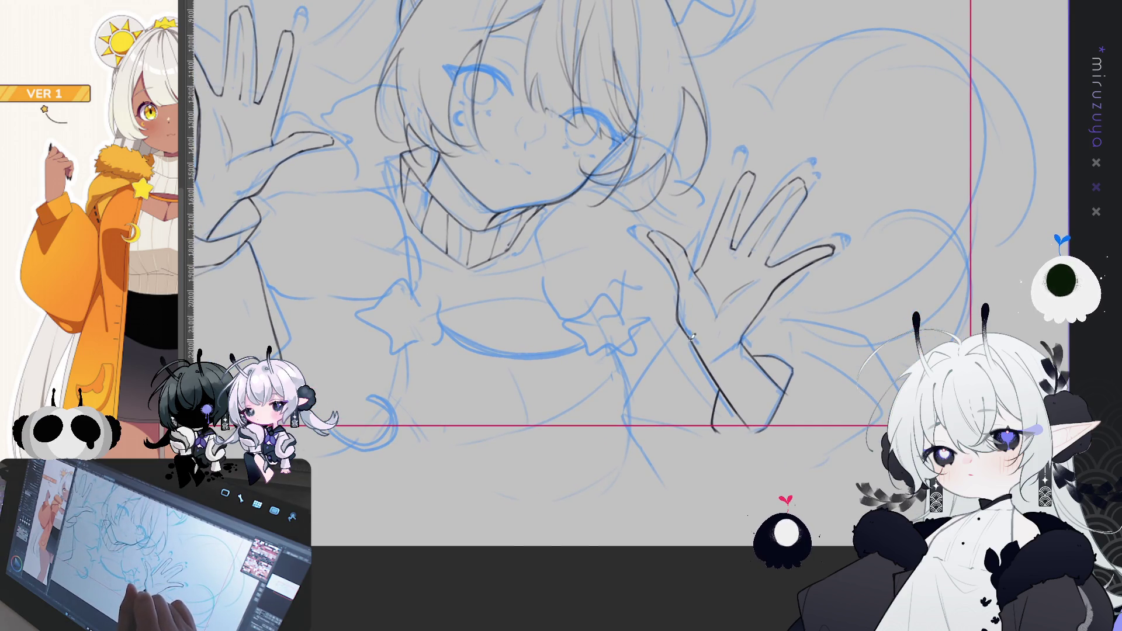
{"action": "left_click_drag", "start_coordinate": [677, 354], "coordinate": [631, 409]}
Step: Redraw the sleeve line along the wrist and add the sleeve's long outer curve
{"action": "key", "text": "ctrl+z"}
{"action": "mouse_move", "coordinate": [690, 334]}
{"action": "left_mouse_down"}
{"action": "mouse_move", "coordinate": [625, 405]}
{"action": "mouse_move", "coordinate": [632, 433]}
{"action": "left_mouse_up"}
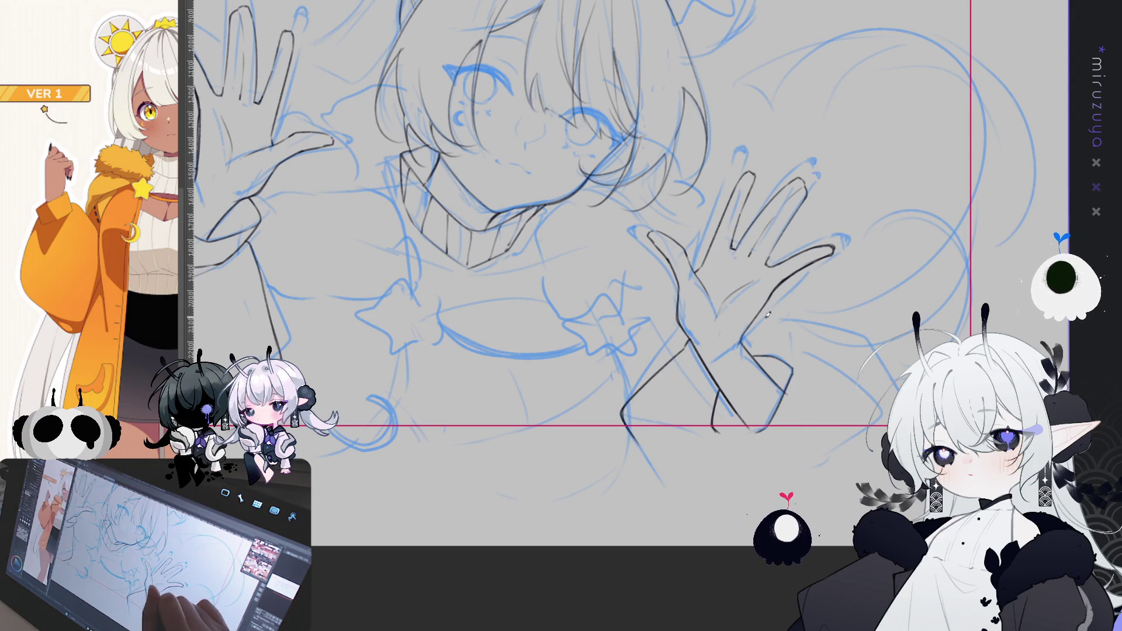
{"action": "mouse_move", "coordinate": [759, 320]}
{"action": "left_mouse_down"}
{"action": "mouse_move", "coordinate": [871, 337]}
{"action": "mouse_move", "coordinate": [894, 397]}
{"action": "left_mouse_up"}
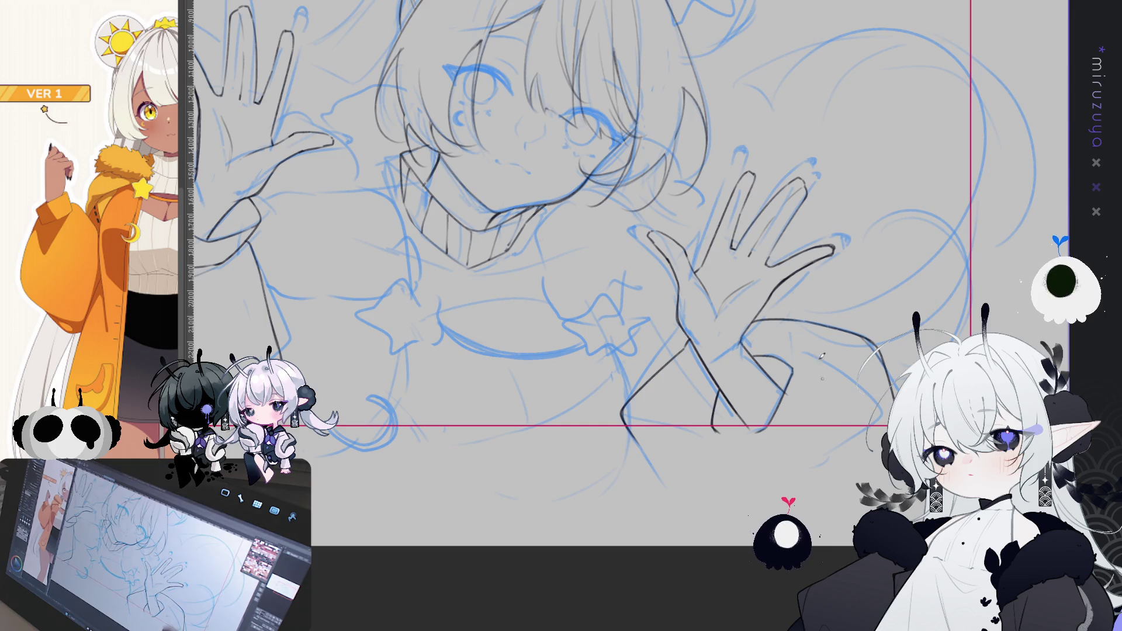
Step: Sketch a short stroke, a long line, and a thin stroke down the right arm's sleeve
{"action": "left_click_drag", "start_coordinate": [793, 363], "coordinate": [809, 406]}
{"action": "key", "text": "ctrl+z"}
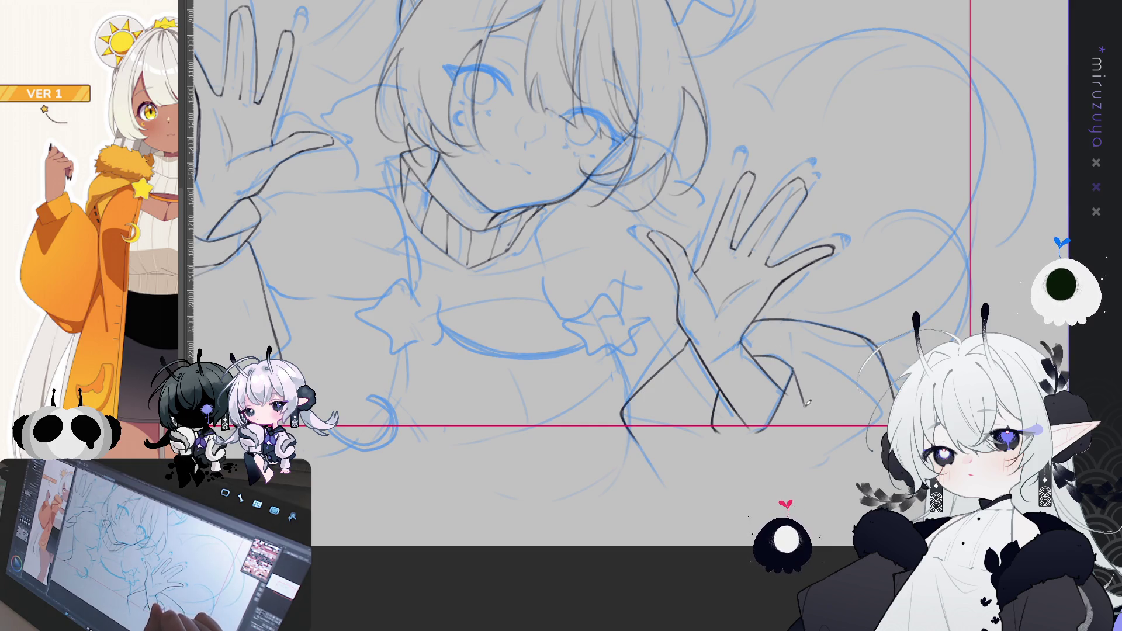
{"action": "key", "text": "ctrl+z"}
{"action": "left_click_drag", "start_coordinate": [793, 365], "coordinate": [800, 397]}
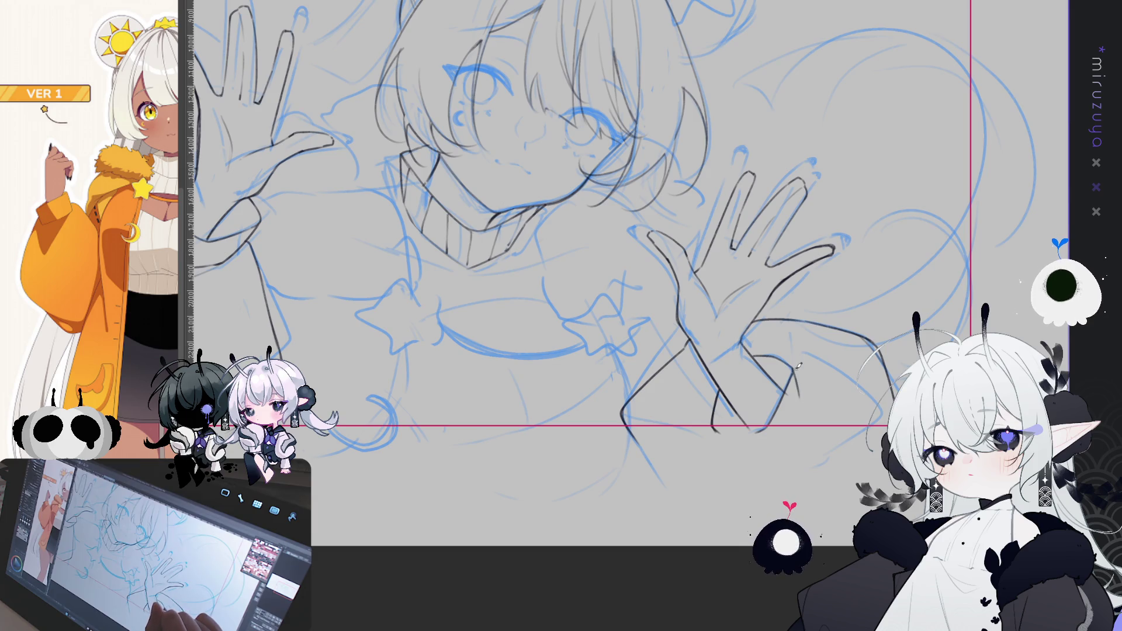
{"action": "left_click_drag", "start_coordinate": [793, 337], "coordinate": [790, 448]}
{"action": "left_click_drag", "start_coordinate": [799, 377], "coordinate": [790, 448]}
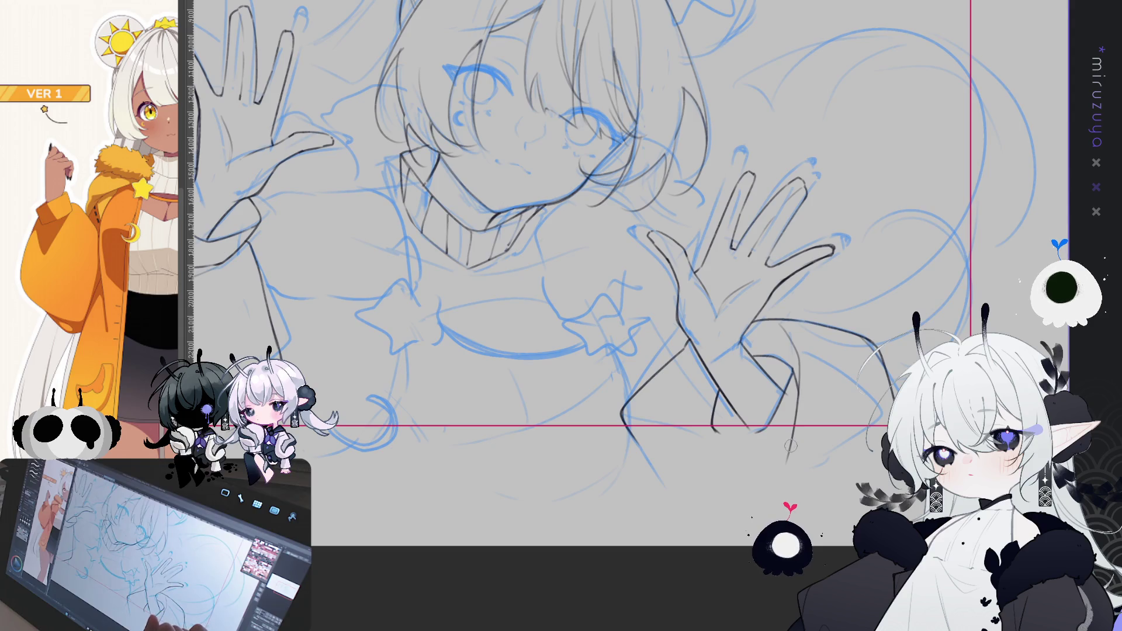
{"action": "scroll", "coordinate": [673, 308], "scroll_direction": "up", "scroll_amount": 2}
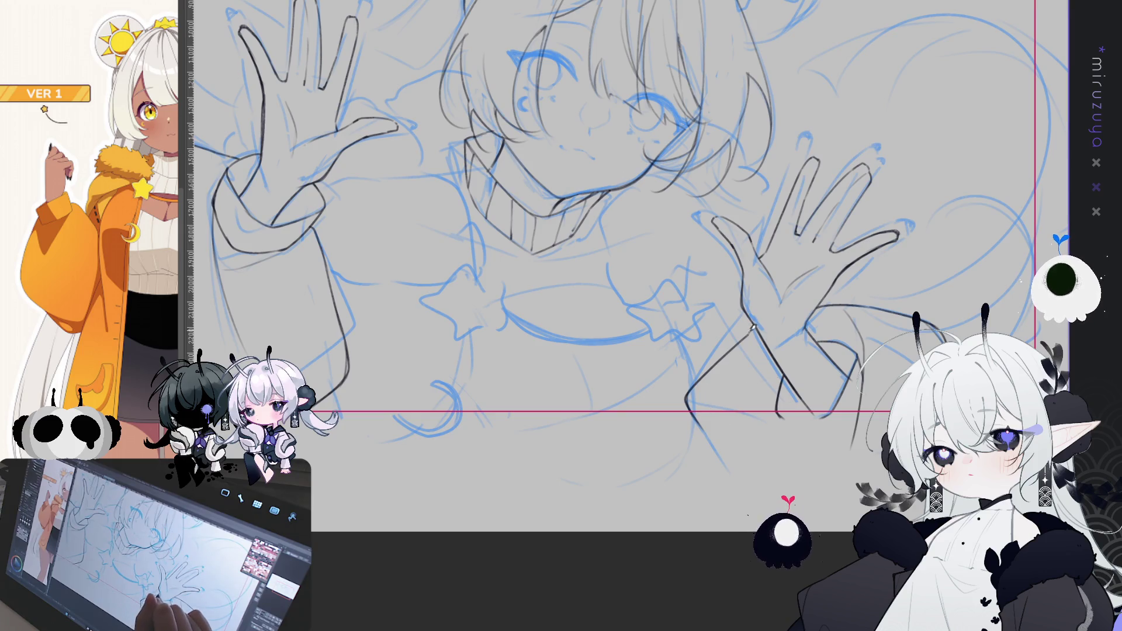
{"action": "mouse_move", "coordinate": [780, 374]}
{"action": "left_mouse_down"}
{"action": "mouse_move", "coordinate": [707, 406]}
{"action": "mouse_move", "coordinate": [737, 429]}
{"action": "left_mouse_up"}
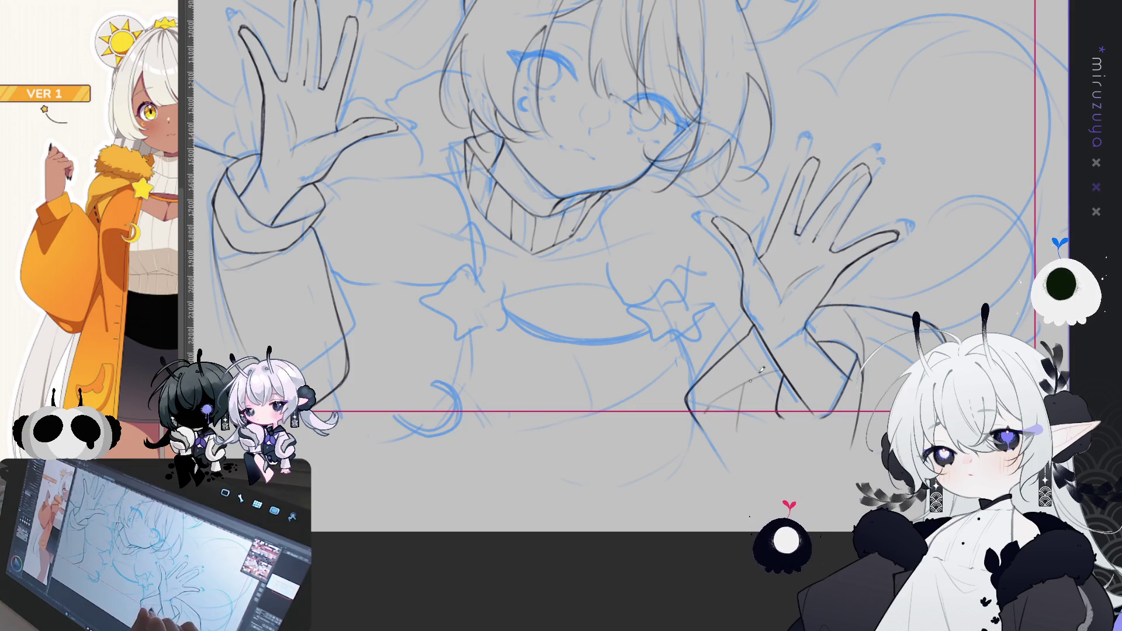
{"action": "left_click_drag", "start_coordinate": [864, 335], "coordinate": [911, 454]}
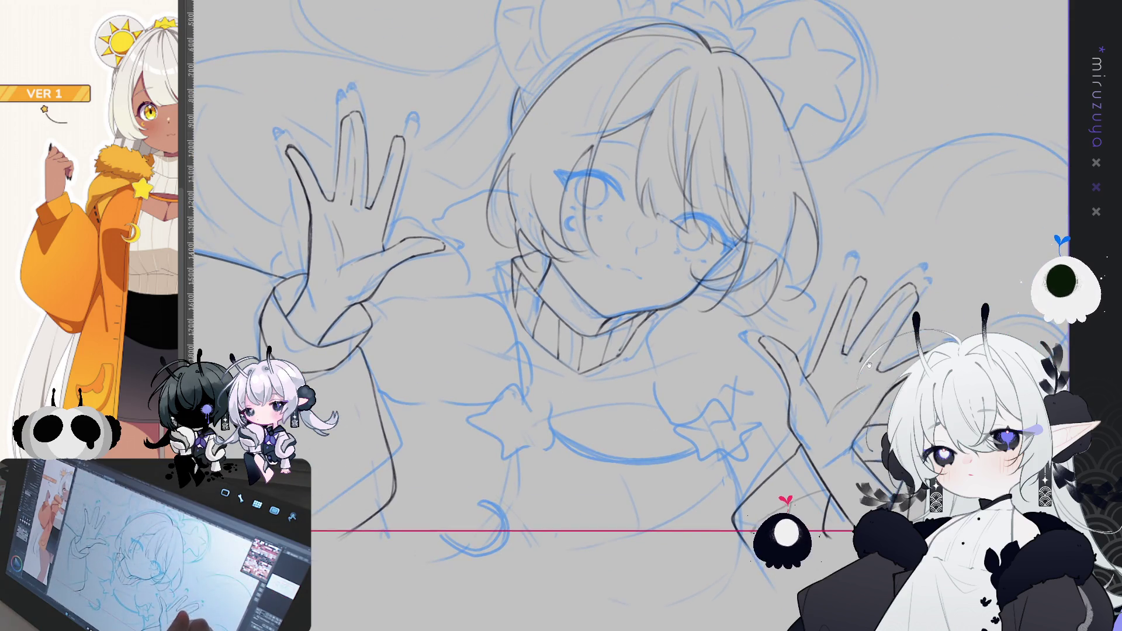
Step: Sketch diagonal pencil strokes on the right sleeve below the second hand
{"action": "left_click_drag", "start_coordinate": [931, 328], "coordinate": [937, 248]}
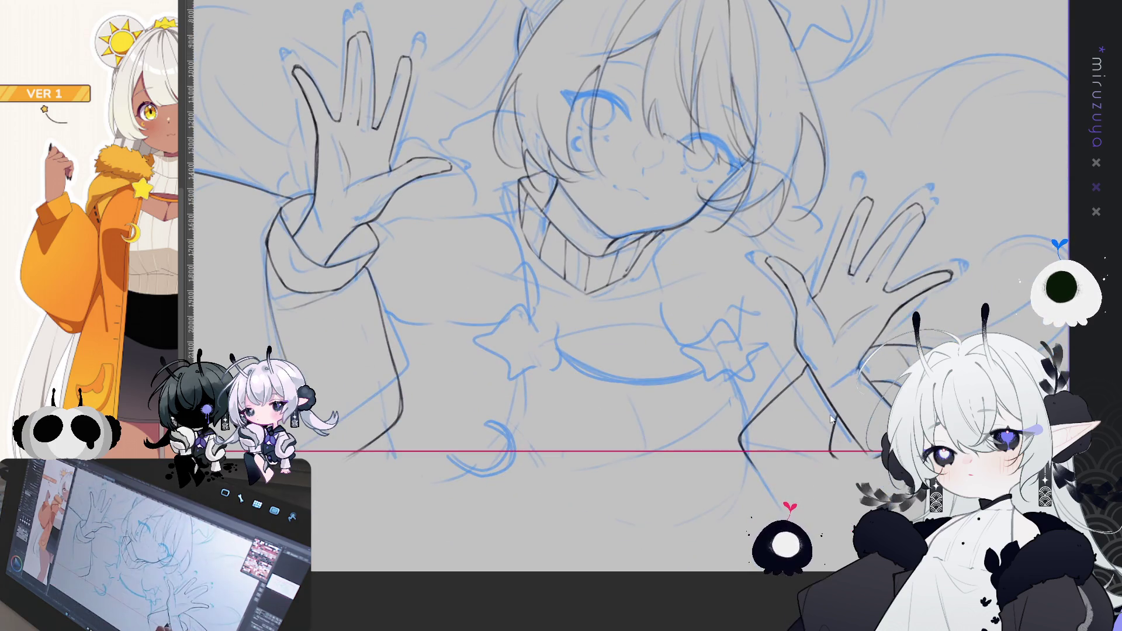
{"action": "left_click_drag", "start_coordinate": [823, 410], "coordinate": [790, 448]}
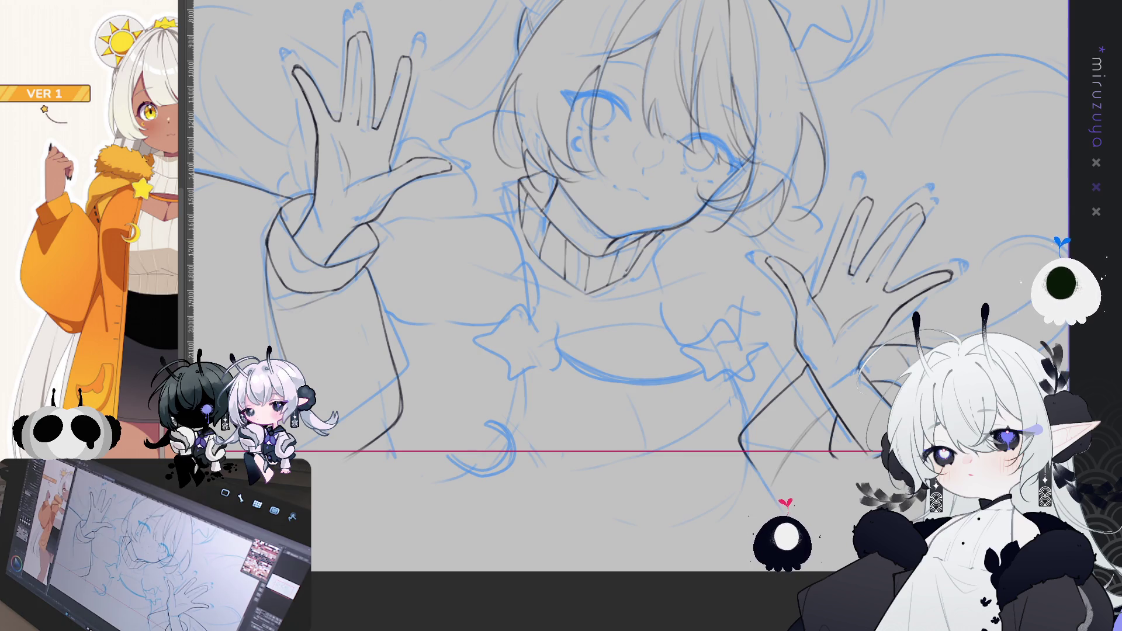
{"action": "scroll", "coordinate": [626, 272], "scroll_direction": "down", "scroll_amount": 3}
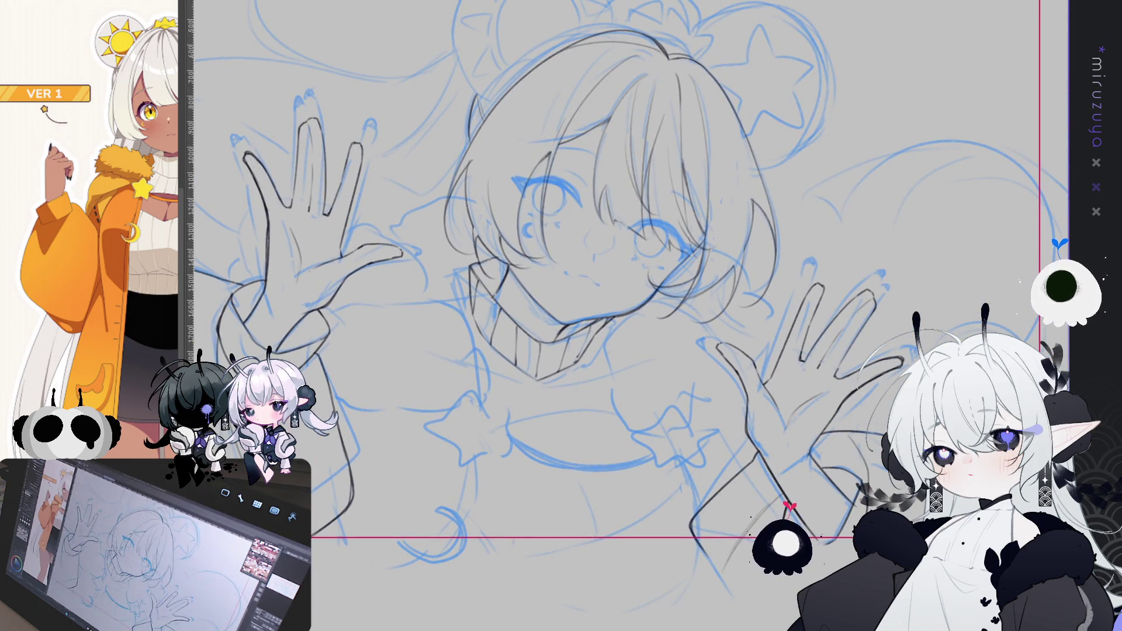
Step: Ink the chin and neck line and outline the right hand's thumb
{"action": "scroll", "coordinate": [627, 271], "scroll_direction": "down", "scroll_amount": 1}
{"action": "scroll", "coordinate": [626, 272], "scroll_direction": "left", "scroll_amount": 3}
{"action": "scroll", "coordinate": [626, 272], "scroll_direction": "left", "scroll_amount": 2}
{"action": "scroll", "coordinate": [642, 262], "scroll_direction": "left", "scroll_amount": 1}
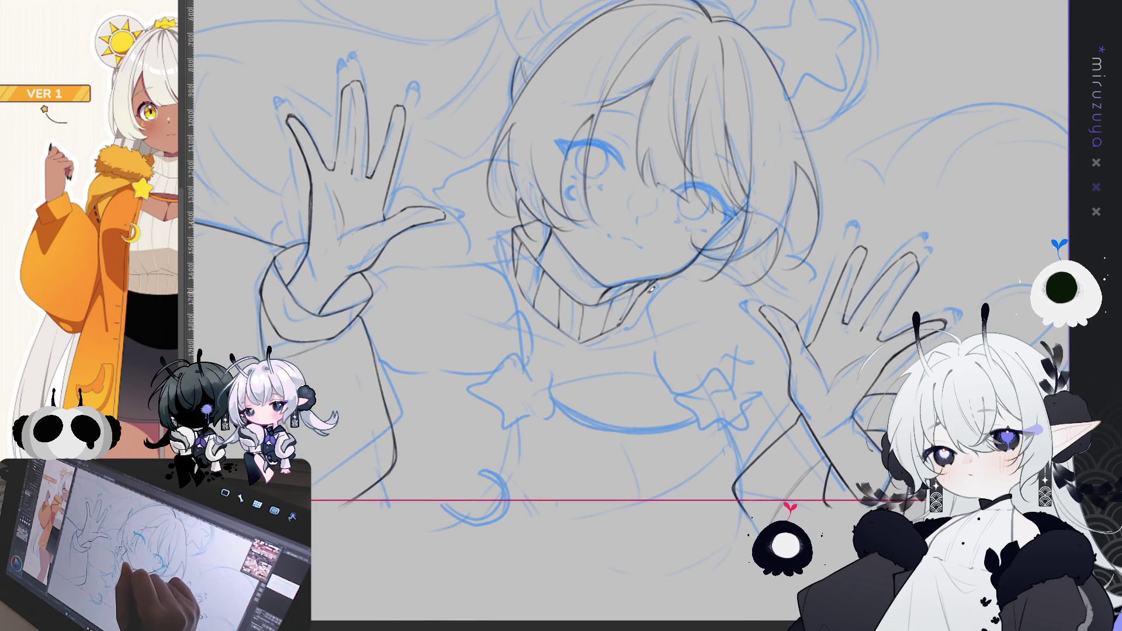
{"action": "mouse_move", "coordinate": [646, 286]}
{"action": "left_mouse_down"}
{"action": "mouse_move", "coordinate": [646, 330]}
{"action": "mouse_move", "coordinate": [673, 392]}
{"action": "left_mouse_up"}
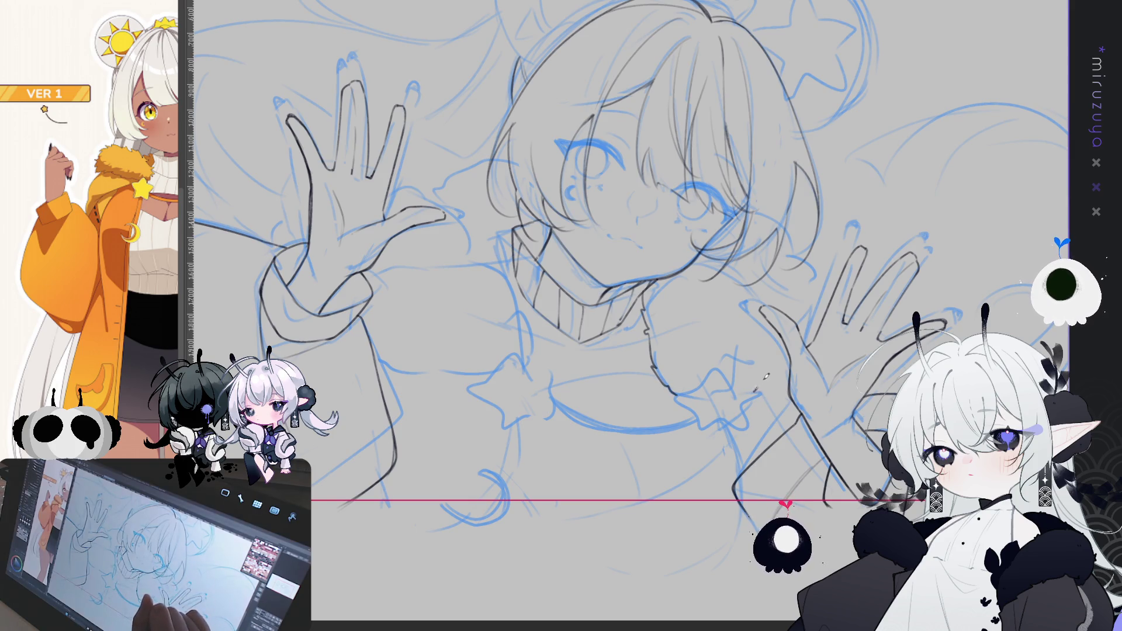
{"action": "mouse_move", "coordinate": [755, 396]}
{"action": "left_mouse_down"}
{"action": "mouse_move", "coordinate": [774, 365]}
{"action": "mouse_move", "coordinate": [775, 323]}
{"action": "left_mouse_up"}
{"action": "left_click_drag", "start_coordinate": [575, 196], "coordinate": [628, 350]}
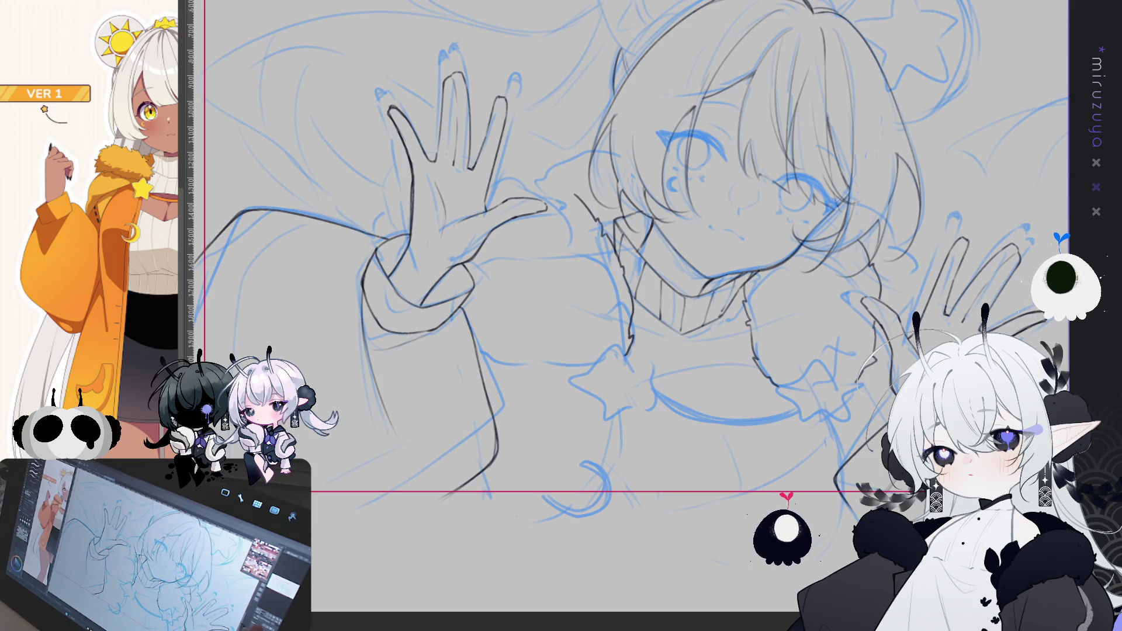
{"action": "mouse_move", "coordinate": [610, 264]}
{"action": "left_mouse_down"}
{"action": "mouse_move", "coordinate": [519, 255]}
{"action": "mouse_move", "coordinate": [449, 171]}
{"action": "left_mouse_up"}
Step: Ink the left sleeve's lower edge and add fuzzy fur texture to the sleeve trim
{"action": "left_click_drag", "start_coordinate": [508, 115], "coordinate": [627, 16]}
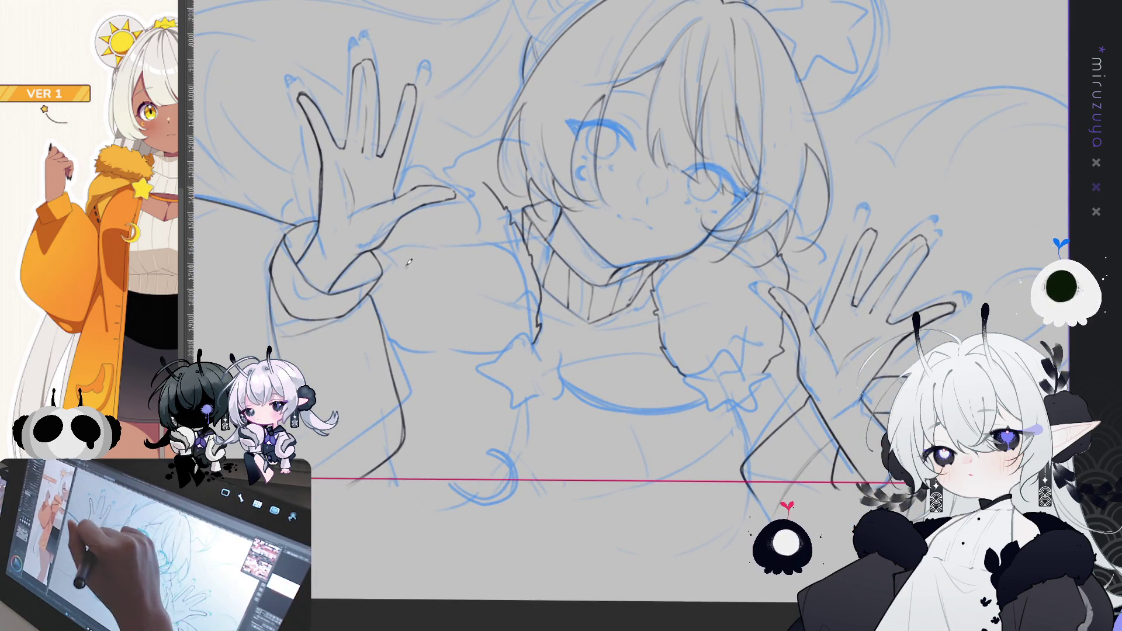
{"action": "mouse_move", "coordinate": [404, 328]}
{"action": "left_mouse_down"}
{"action": "mouse_move", "coordinate": [428, 346]}
{"action": "mouse_move", "coordinate": [498, 355]}
{"action": "mouse_move", "coordinate": [461, 357]}
{"action": "left_mouse_up"}
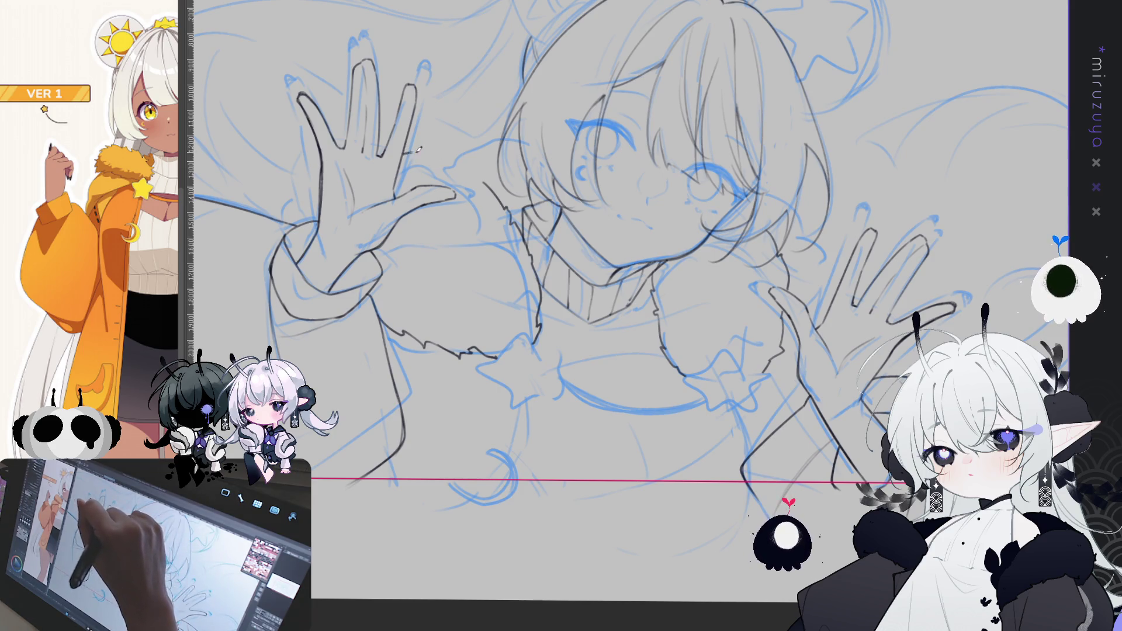
{"action": "mouse_move", "coordinate": [423, 151]}
{"action": "left_mouse_down"}
{"action": "mouse_move", "coordinate": [450, 164]}
{"action": "mouse_move", "coordinate": [480, 151]}
{"action": "mouse_move", "coordinate": [526, 157]}
{"action": "mouse_move", "coordinate": [632, 186]}
{"action": "mouse_move", "coordinate": [571, 89]}
{"action": "mouse_move", "coordinate": [595, 118]}
{"action": "left_mouse_up"}
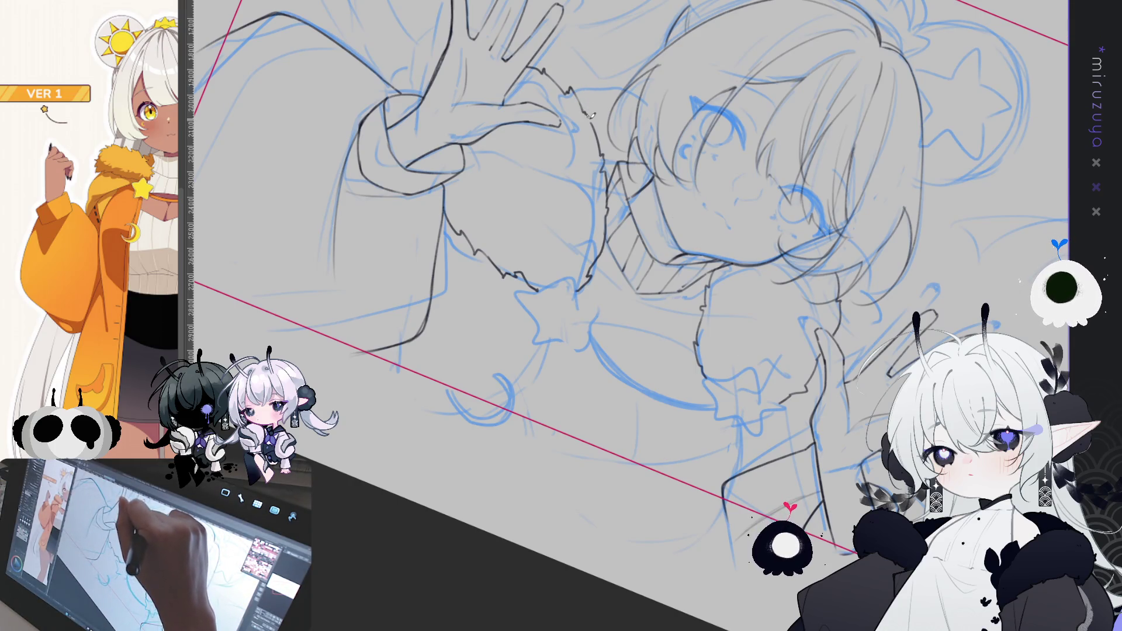
{"action": "key", "text": "ctrl+0"}
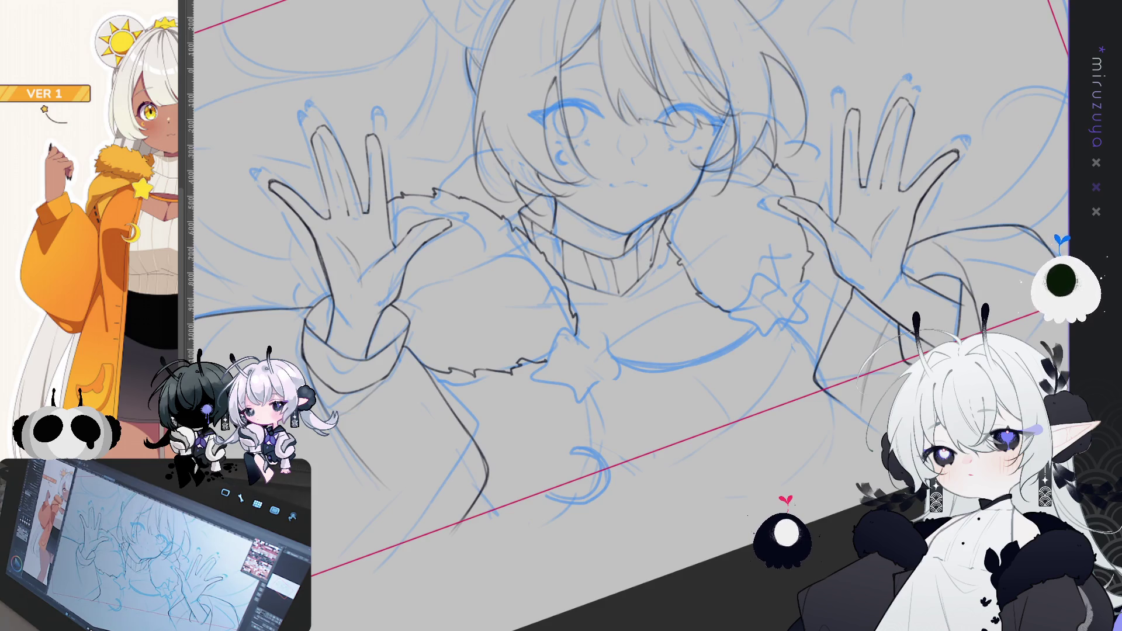
{"action": "left_click_drag", "start_coordinate": [584, 292], "coordinate": [417, 286]}
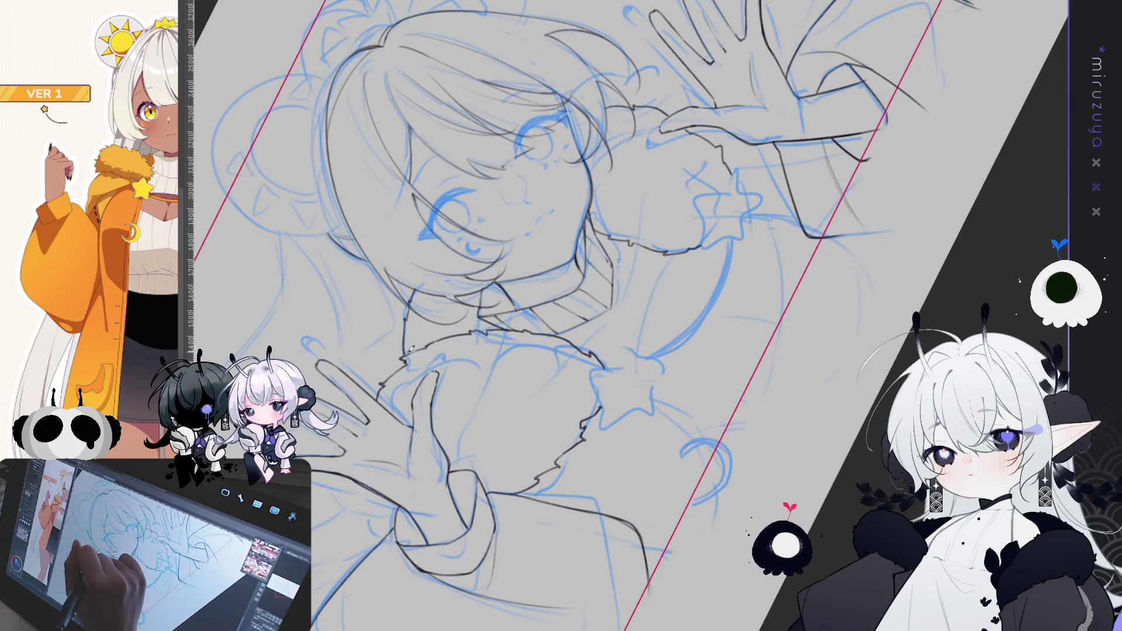
{"action": "mouse_move", "coordinate": [408, 332]}
{"action": "left_mouse_down"}
{"action": "mouse_move", "coordinate": [771, 250]}
{"action": "mouse_move", "coordinate": [841, 350]}
{"action": "mouse_move", "coordinate": [847, 383]}
{"action": "left_mouse_up"}
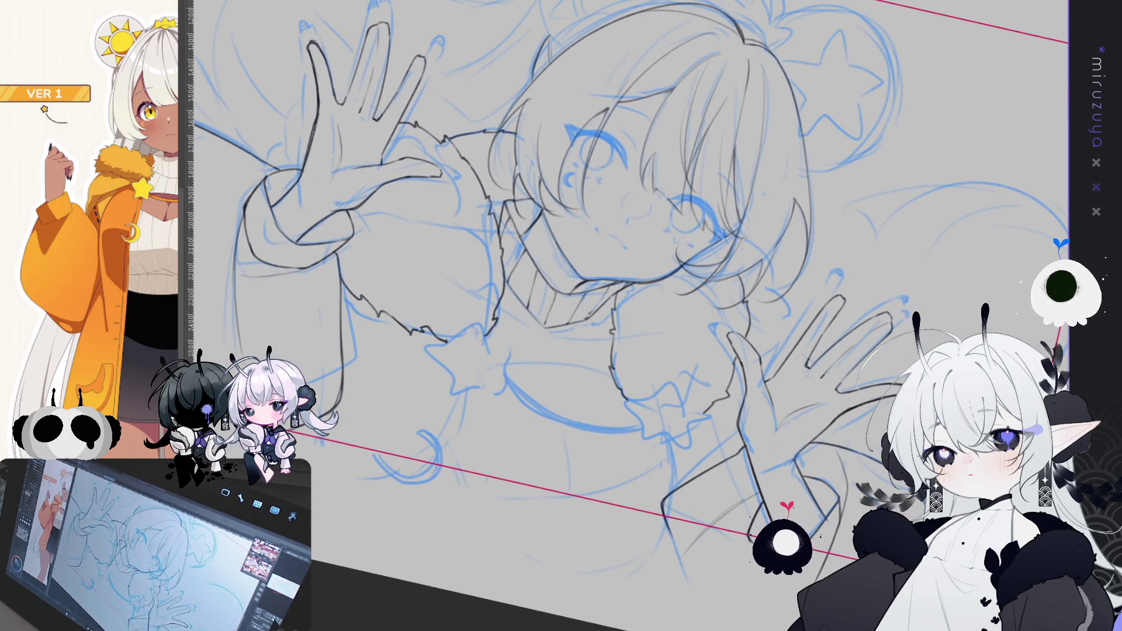
{"action": "key", "text": "ctrl+at"}
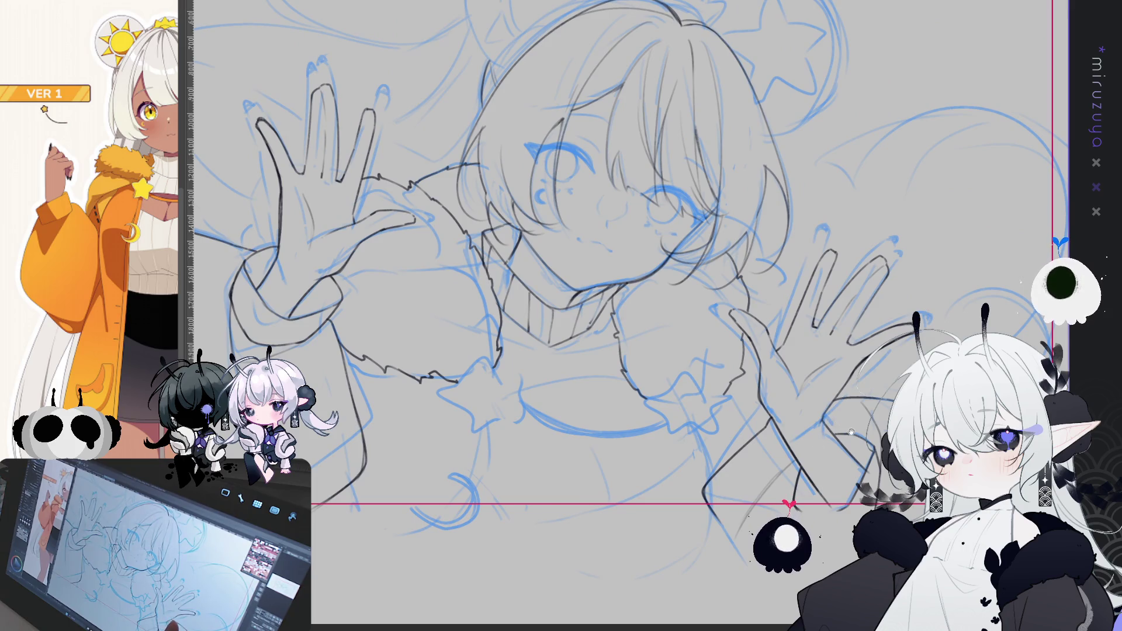
{"action": "left_click_drag", "start_coordinate": [870, 456], "coordinate": [839, 345]}
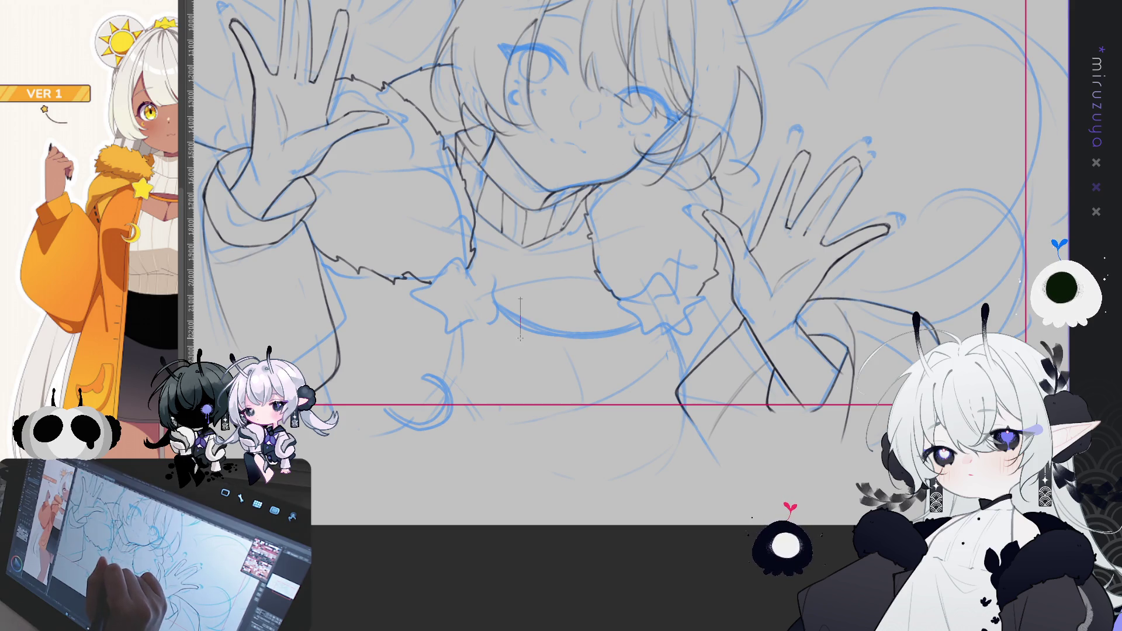
Step: Draw a star with a radial ruler, then rotate and move it onto the left sleeve cuff
{"action": "left_click_drag", "start_coordinate": [520, 338], "coordinate": [520, 336]}
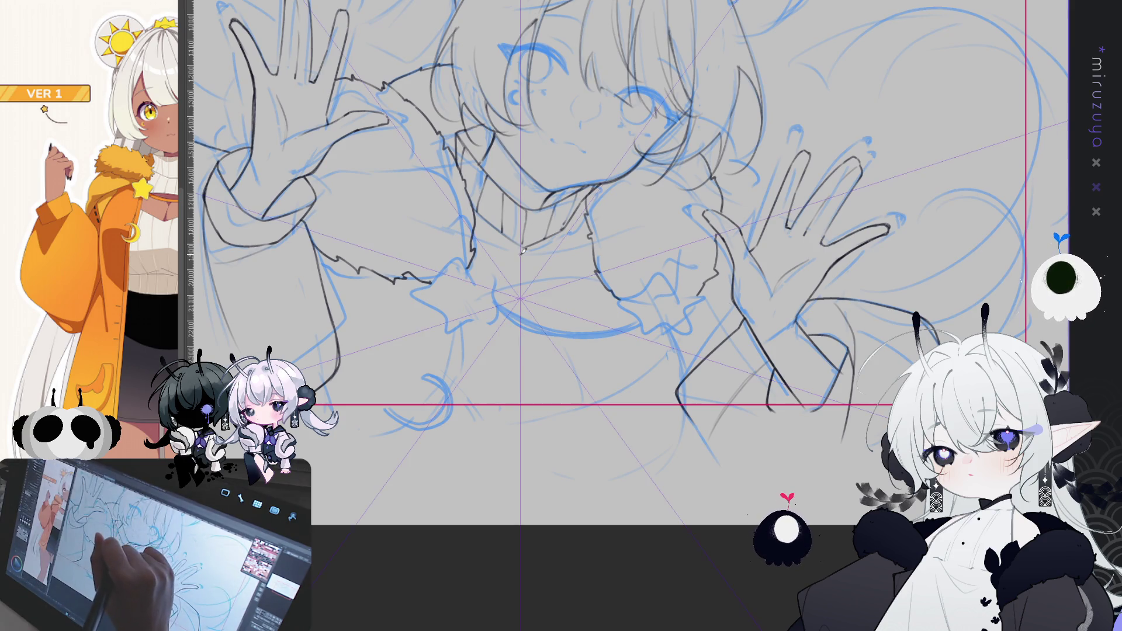
{"action": "left_click_drag", "start_coordinate": [523, 251], "coordinate": [552, 274]}
{"action": "key", "text": "ctrl+z"}
{"action": "key", "text": "ctrl+z"}
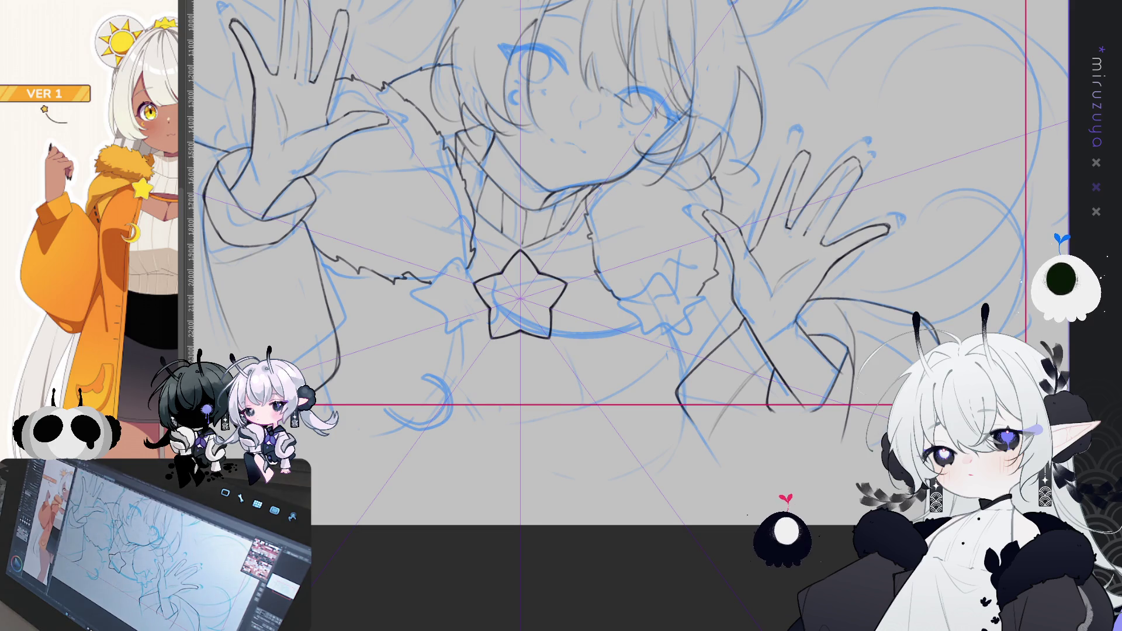
{"action": "key", "text": "ctrl+t"}
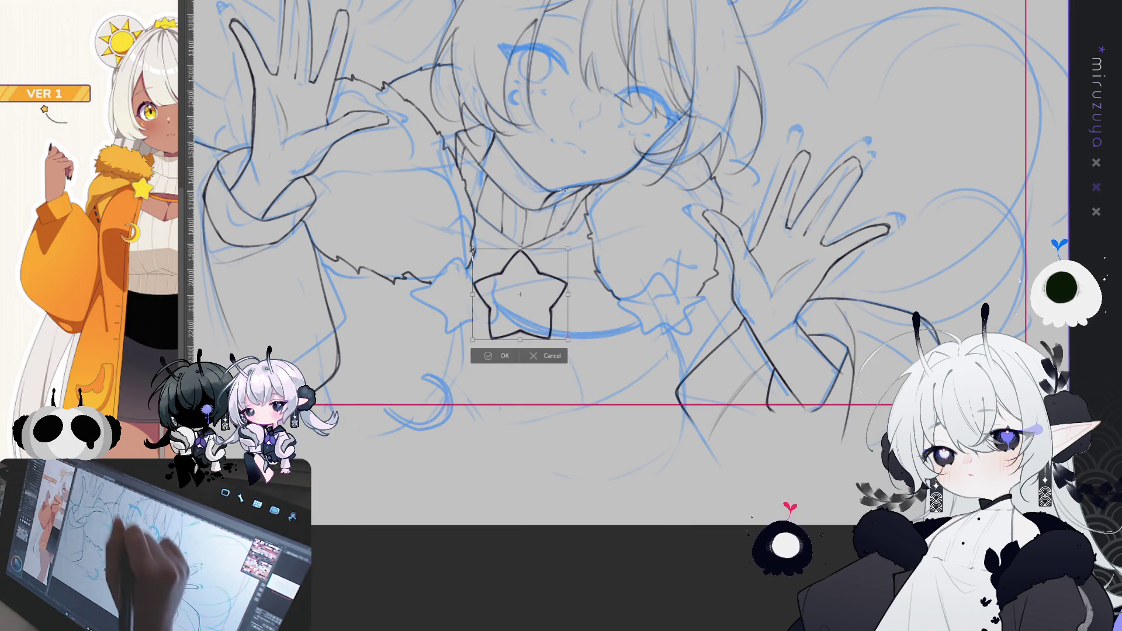
{"action": "left_click_drag", "start_coordinate": [568, 248], "coordinate": [562, 245]}
{"action": "mouse_move", "coordinate": [537, 280]}
{"action": "left_mouse_down"}
{"action": "mouse_move", "coordinate": [472, 282]}
{"action": "mouse_move", "coordinate": [492, 249]}
{"action": "left_mouse_up"}
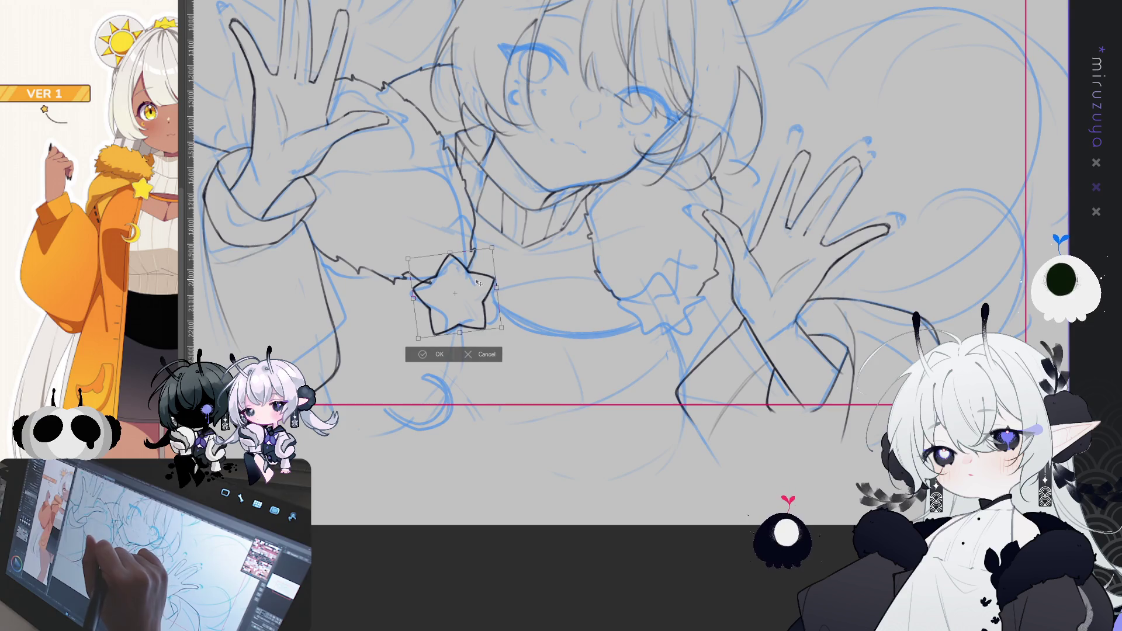
{"action": "left_click", "coordinate": [454, 355]}
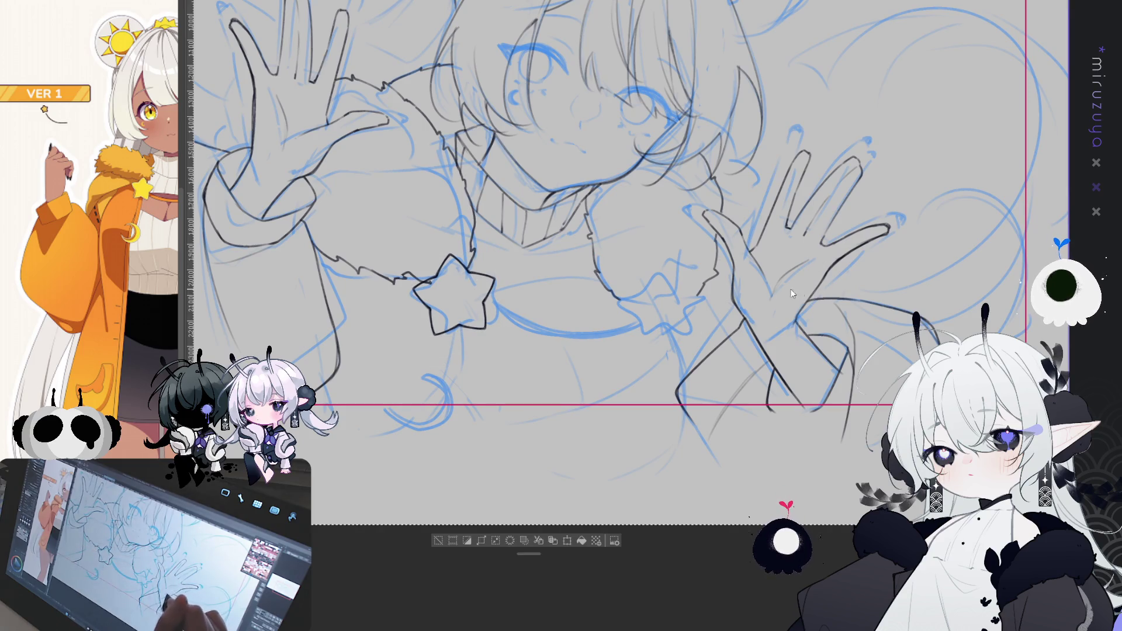
Step: Duplicate the star and rotate the copy into place on the right sleeve cuff
{"action": "left_click", "coordinate": [433, 538]}
{"action": "key", "text": "ctrl+t"}
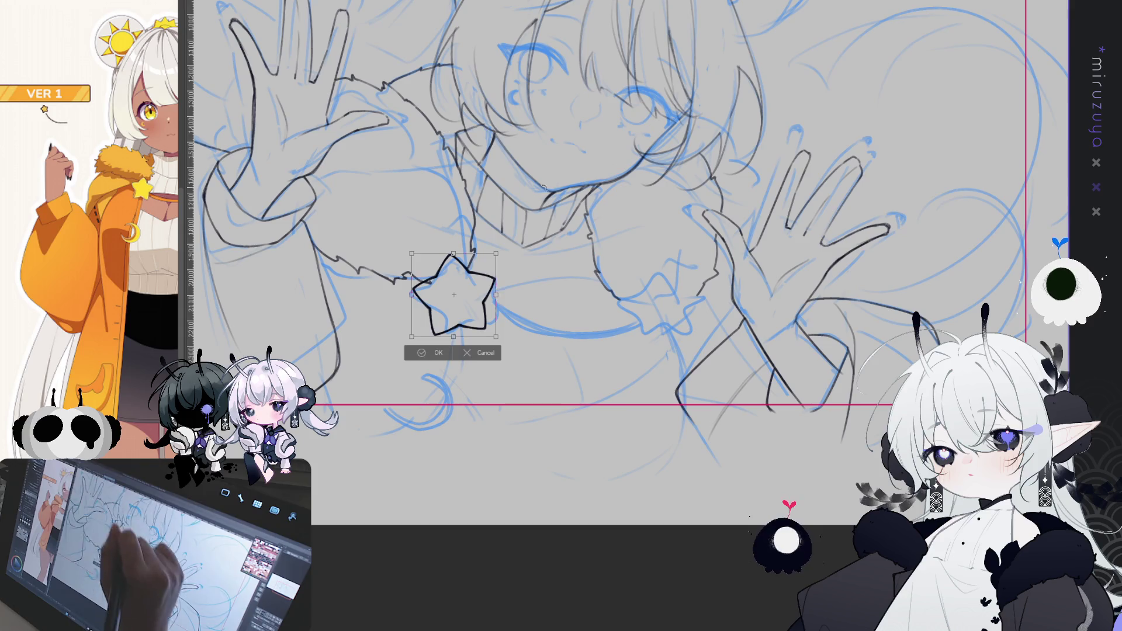
{"action": "left_click_drag", "start_coordinate": [551, 302], "coordinate": [678, 310]}
{"action": "mouse_move", "coordinate": [717, 276]}
{"action": "left_mouse_down"}
{"action": "mouse_move", "coordinate": [714, 255]}
{"action": "mouse_move", "coordinate": [698, 296]}
{"action": "left_mouse_up"}
{"action": "key", "text": "Return"}
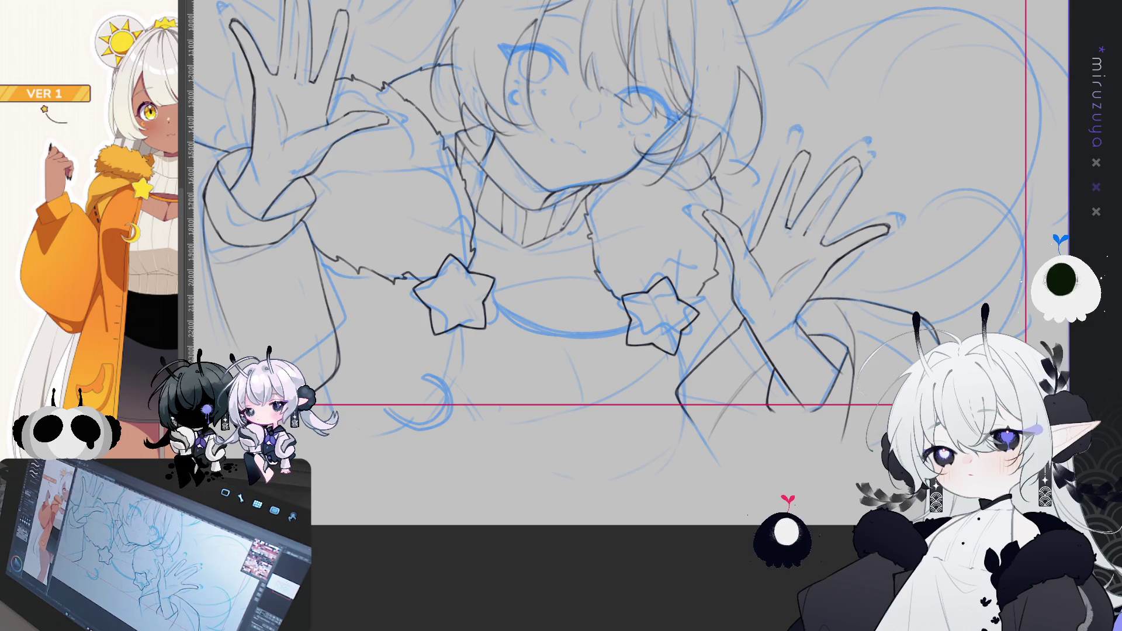
{"action": "scroll", "coordinate": [608, 263], "scroll_direction": "up", "scroll_amount": 1}
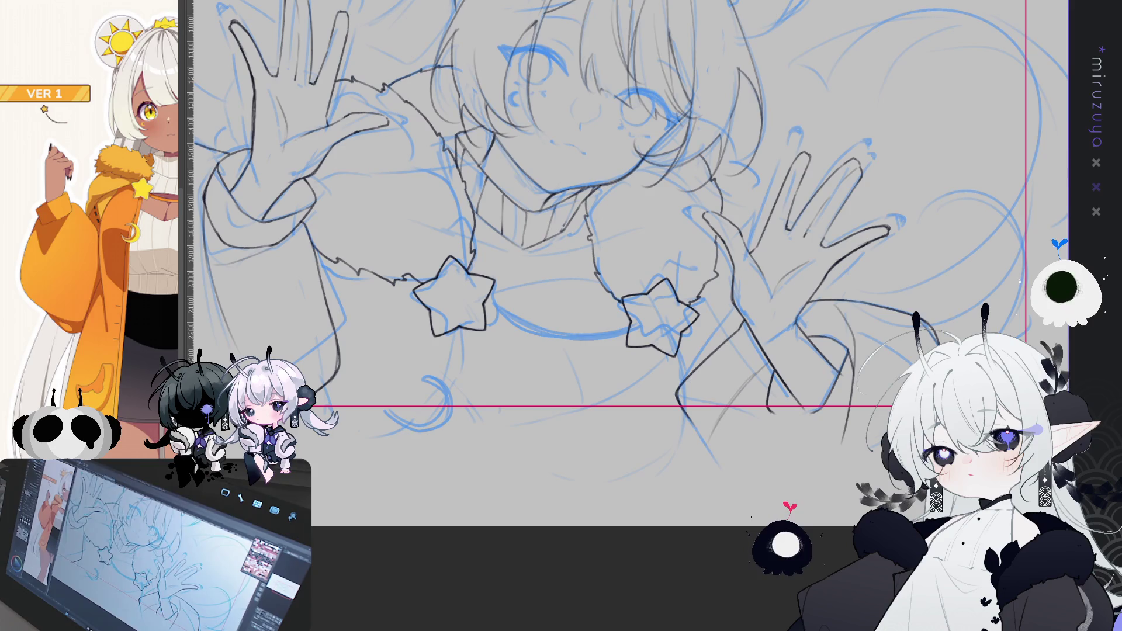
Step: Ink an offset second outline on the left cuff star, including its right edge
{"action": "mouse_move", "coordinate": [444, 232]}
{"action": "left_mouse_down"}
{"action": "mouse_move", "coordinate": [409, 252]}
{"action": "mouse_move", "coordinate": [470, 236]}
{"action": "left_mouse_up"}
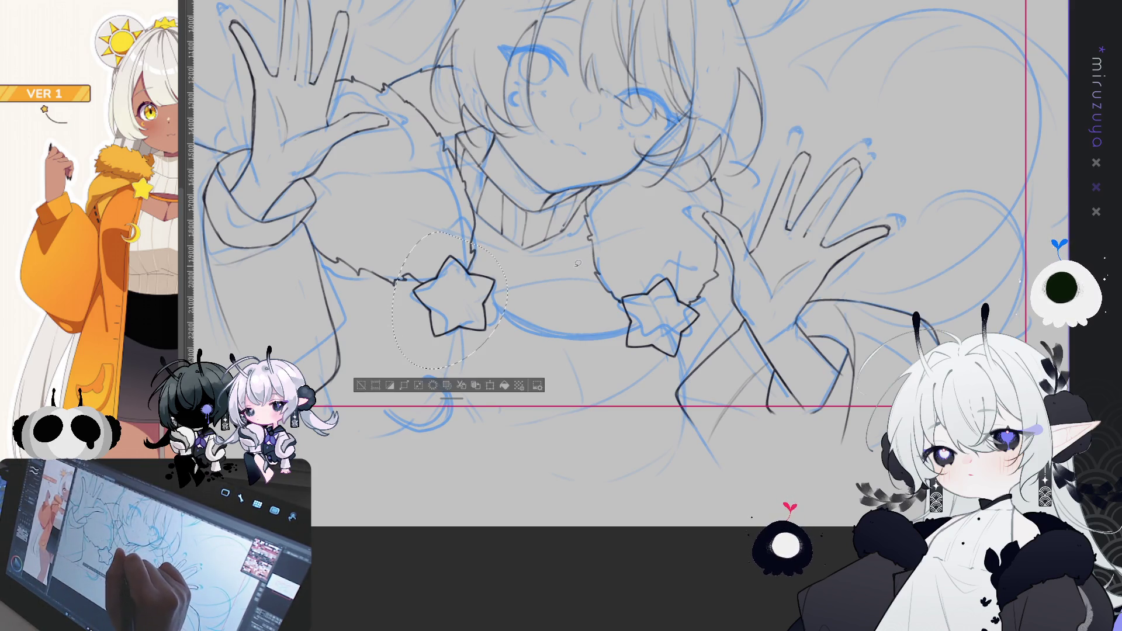
{"action": "key", "text": "ctrl+d"}
{"action": "mouse_move", "coordinate": [486, 314]}
{"action": "left_mouse_down"}
{"action": "mouse_move", "coordinate": [430, 333]}
{"action": "mouse_move", "coordinate": [409, 281]}
{"action": "mouse_move", "coordinate": [447, 251]}
{"action": "mouse_move", "coordinate": [483, 310]}
{"action": "left_mouse_up"}
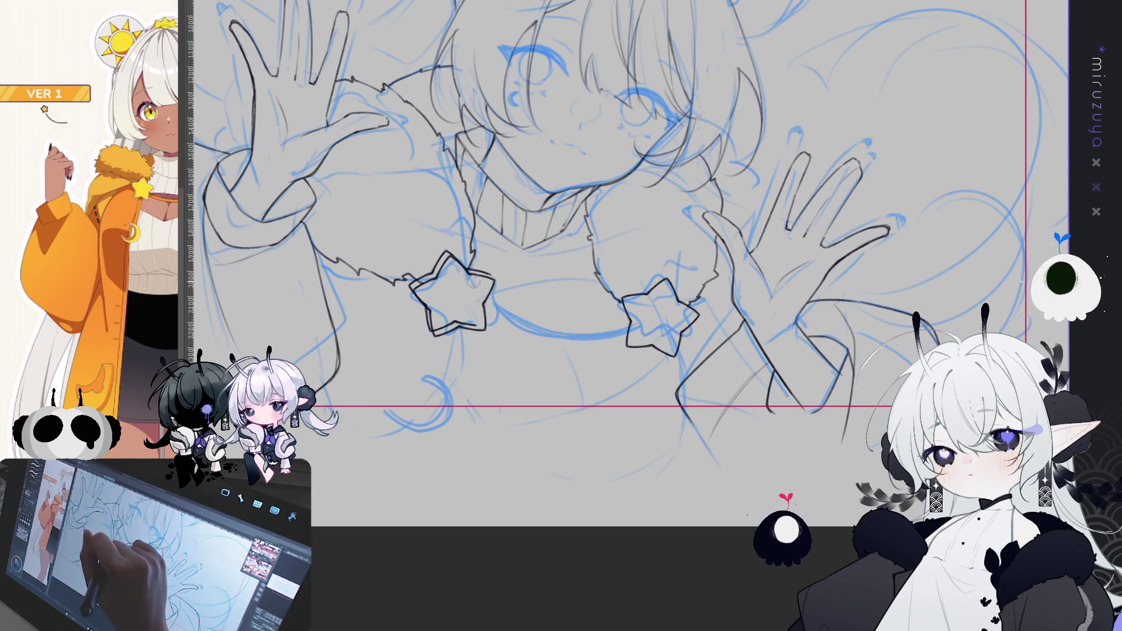
{"action": "left_click_drag", "start_coordinate": [465, 276], "coordinate": [471, 323]}
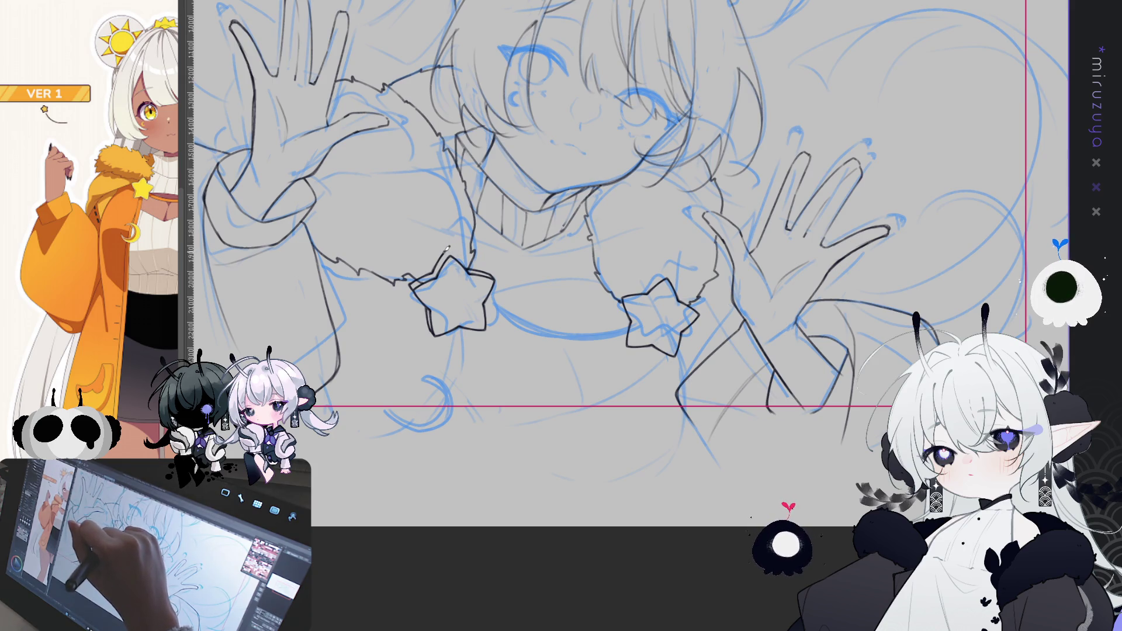
Step: Double the right cuff star's outline and erase its overlapping lines, touching up the left star's tip
{"action": "left_click_drag", "start_coordinate": [450, 246], "coordinate": [446, 252]}
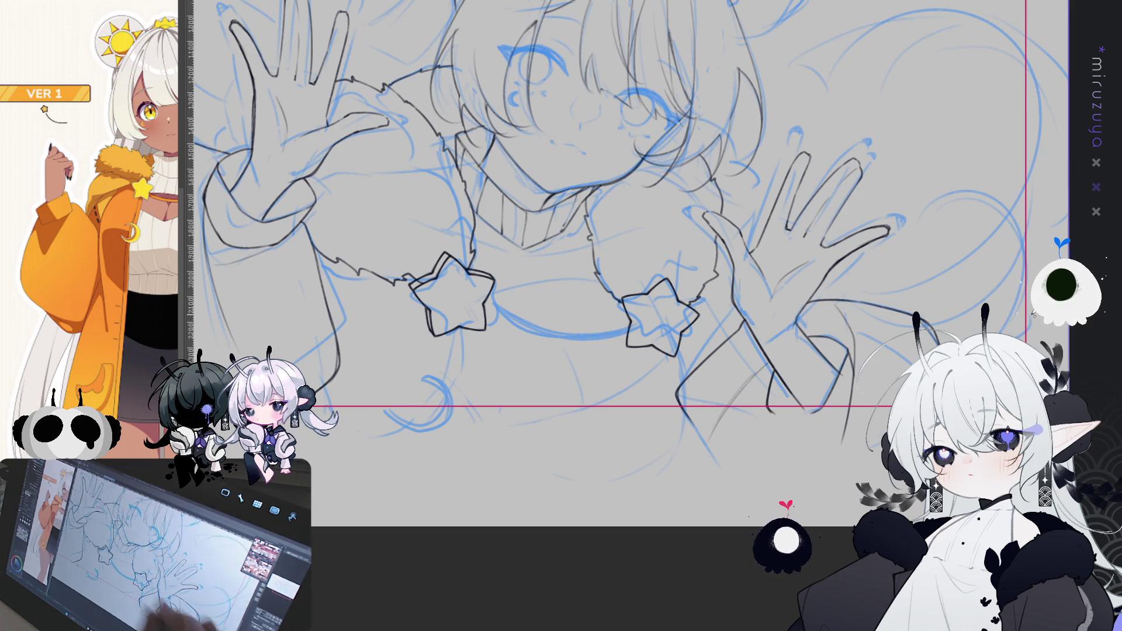
{"action": "left_click_drag", "start_coordinate": [619, 275], "coordinate": [681, 253]}
{"action": "key", "text": "ctrl+z"}
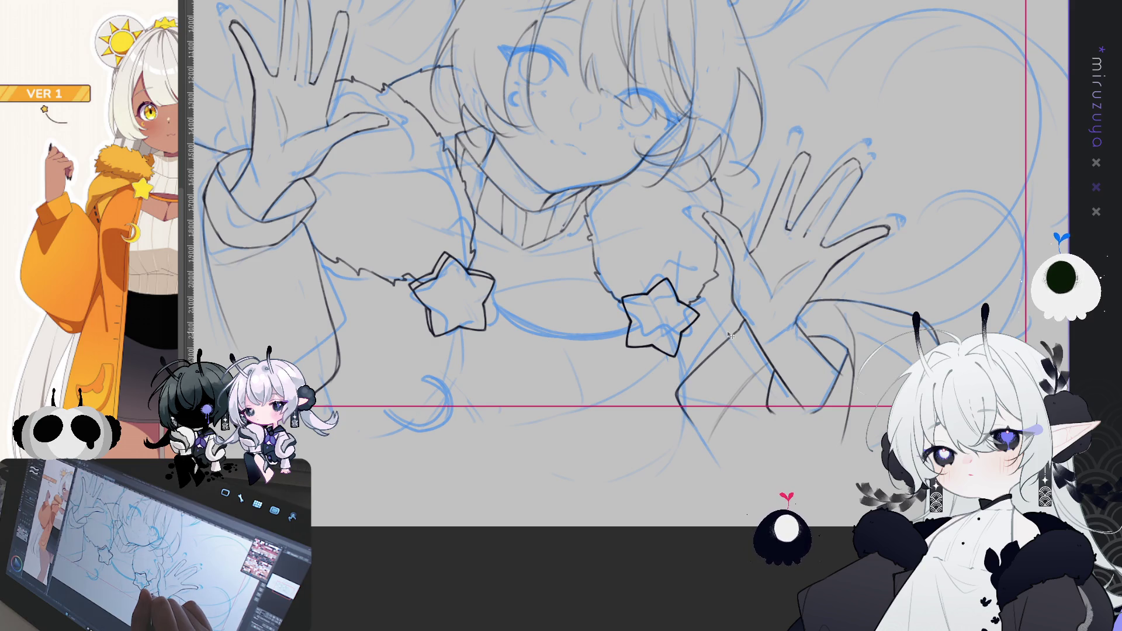
{"action": "left_click_drag", "start_coordinate": [731, 337], "coordinate": [736, 342]}
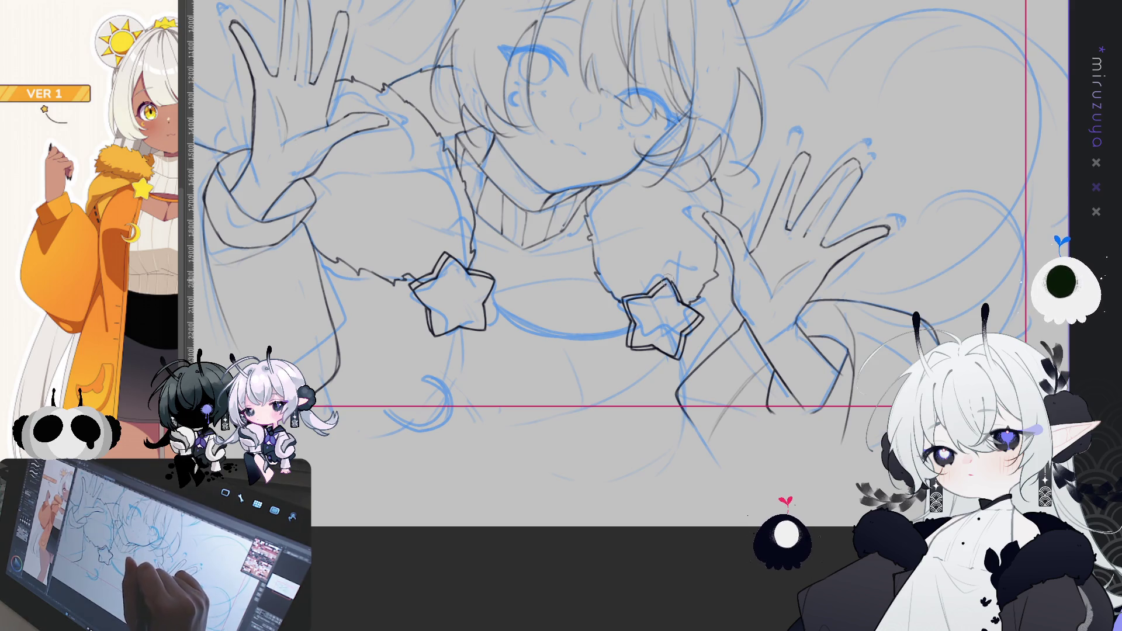
{"action": "mouse_move", "coordinate": [666, 288]}
{"action": "left_mouse_down"}
{"action": "mouse_move", "coordinate": [630, 309]}
{"action": "mouse_move", "coordinate": [634, 344]}
{"action": "mouse_move", "coordinate": [660, 346]}
{"action": "left_mouse_up"}
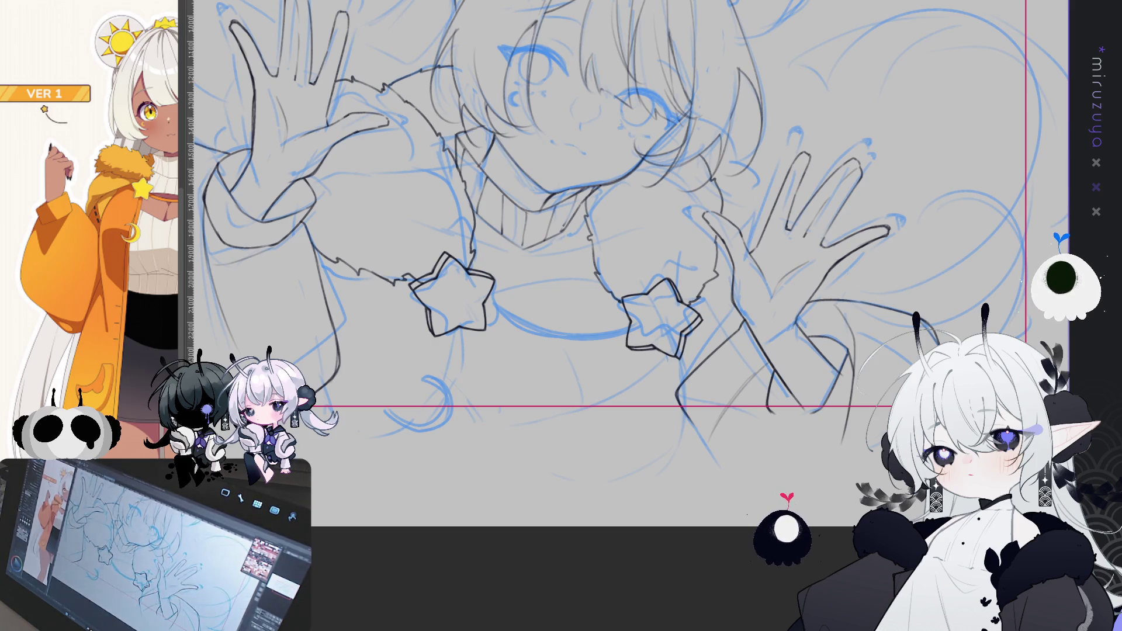
{"action": "scroll", "coordinate": [625, 263], "scroll_direction": "up", "scroll_amount": 3}
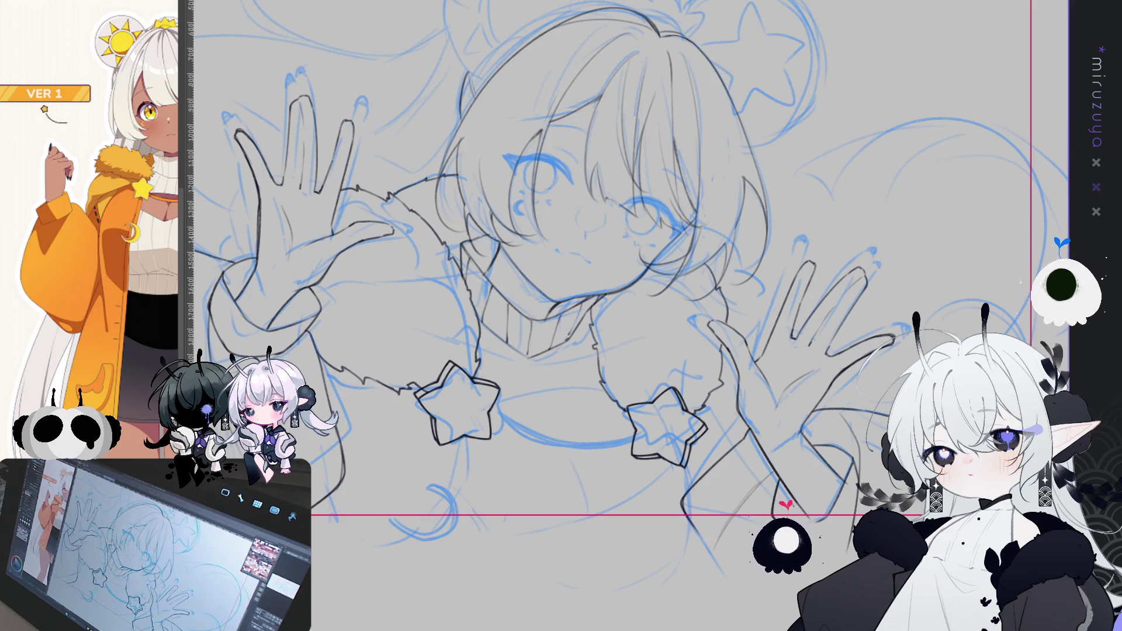
Step: Pencil a short line down from beneath the left star, redrawing it until clean
{"action": "scroll", "coordinate": [625, 292], "scroll_direction": "up", "scroll_amount": 2}
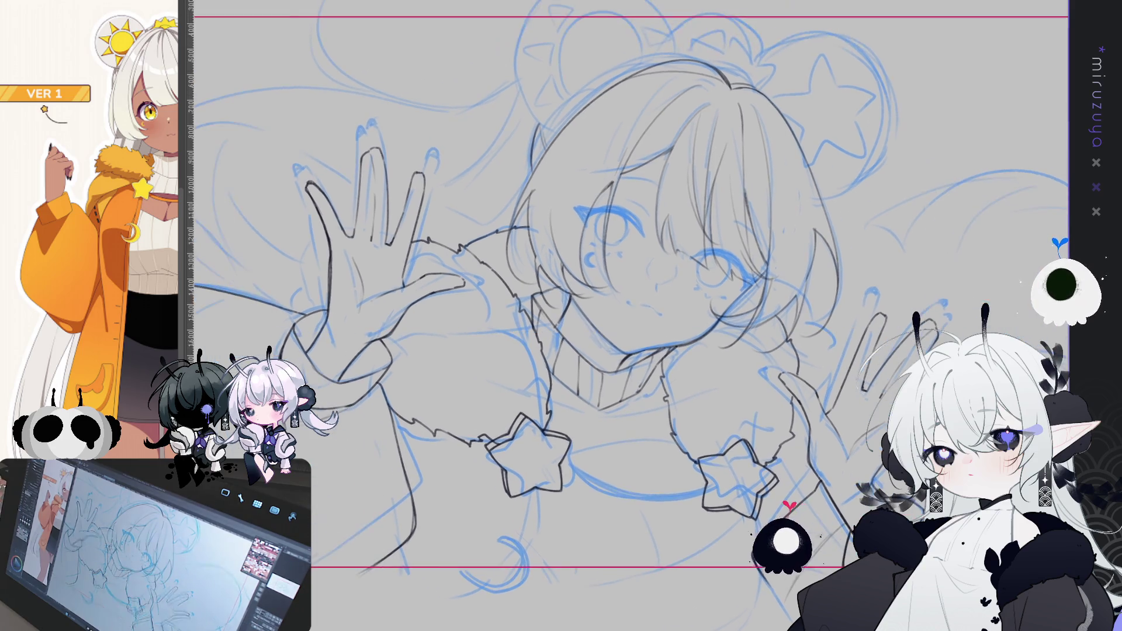
{"action": "scroll", "coordinate": [628, 315], "scroll_direction": "down", "scroll_amount": 3}
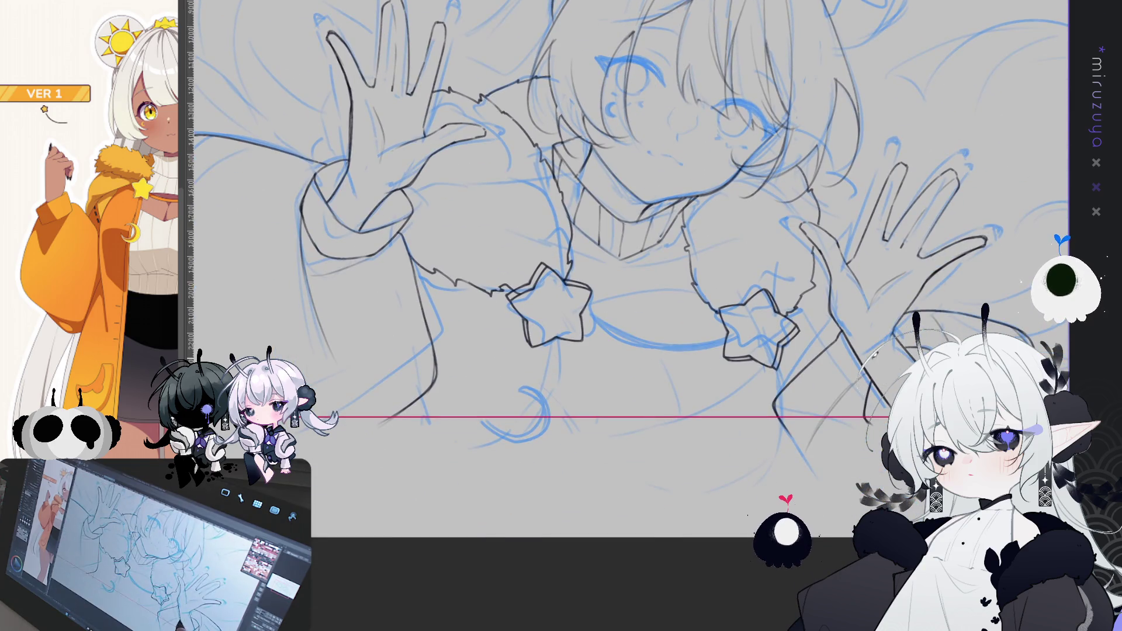
{"action": "key", "text": "h"}
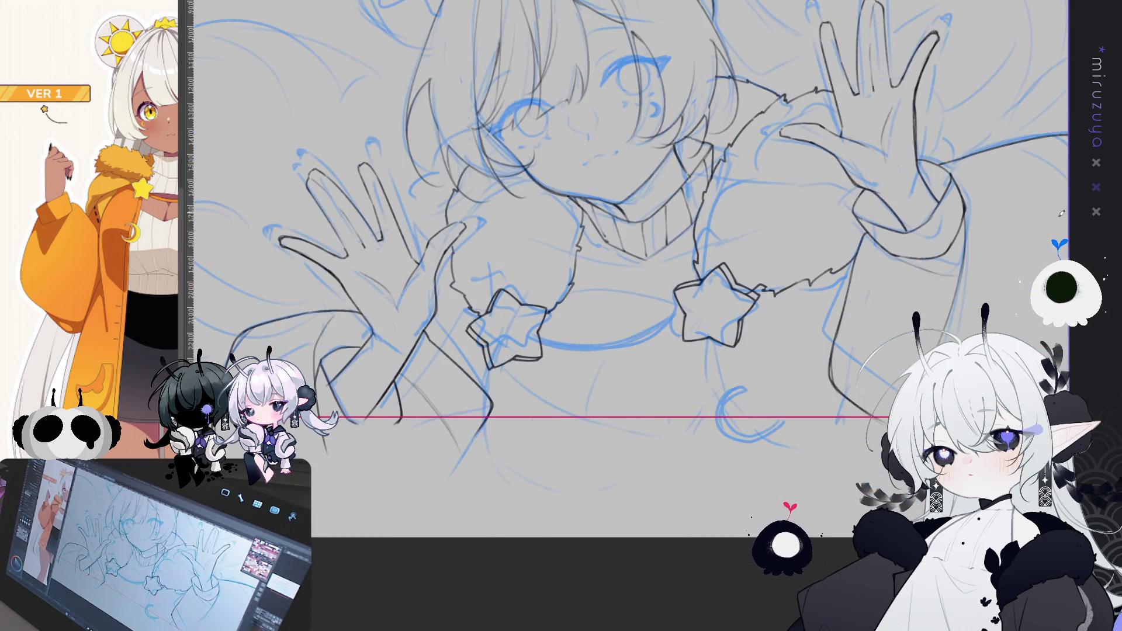
{"action": "mouse_move", "coordinate": [490, 392]}
{"action": "left_mouse_down"}
{"action": "mouse_move", "coordinate": [492, 367]}
{"action": "mouse_move", "coordinate": [509, 402]}
{"action": "left_mouse_up"}
{"action": "key", "text": "ctrl+z"}
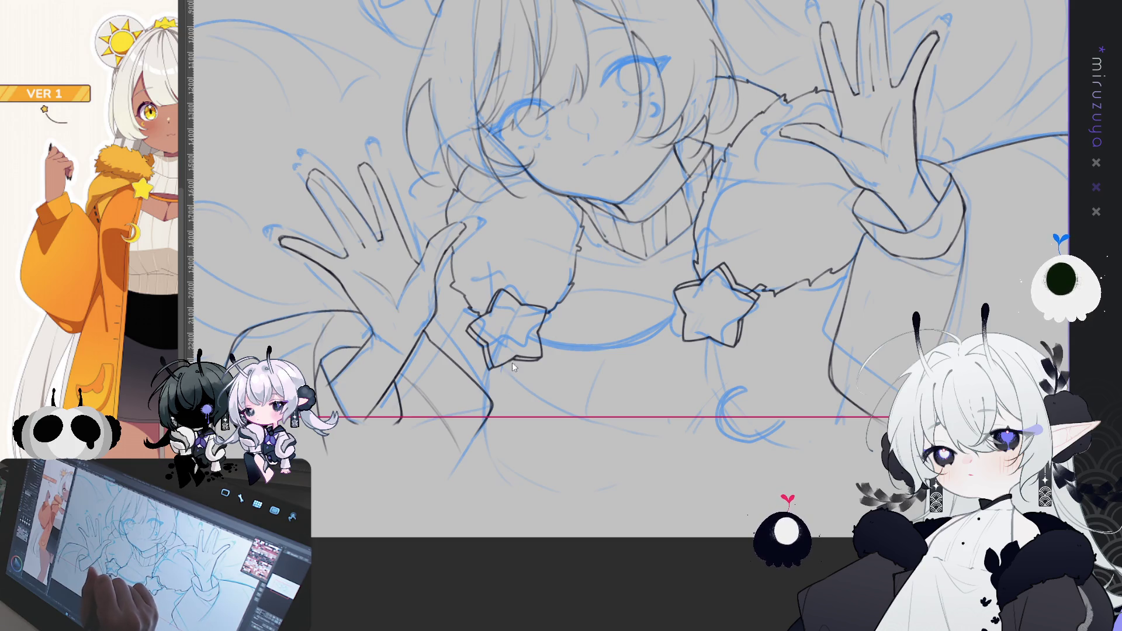
{"action": "left_click_drag", "start_coordinate": [514, 357], "coordinate": [503, 403]}
{"action": "key", "text": "ctrl+z"}
{"action": "left_click_drag", "start_coordinate": [515, 353], "coordinate": [507, 395]}
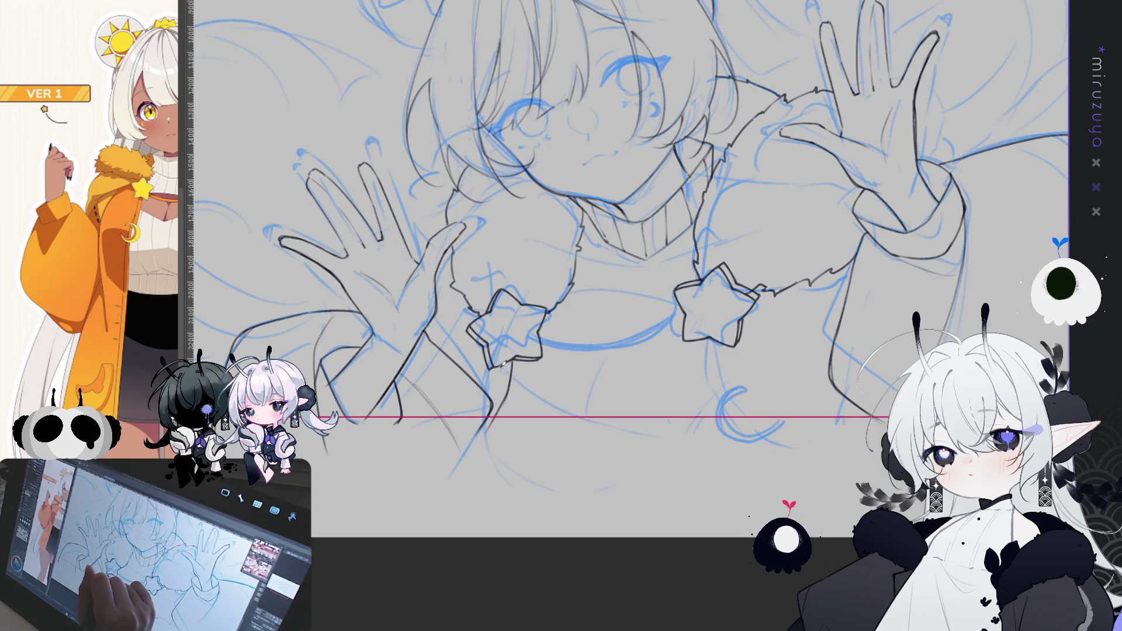
Step: Add lines down from the right star and along the body on a rotated canvas view
{"action": "mouse_move", "coordinate": [711, 331]}
{"action": "left_mouse_down"}
{"action": "mouse_move", "coordinate": [713, 403]}
{"action": "mouse_move", "coordinate": [710, 358]}
{"action": "mouse_move", "coordinate": [738, 448]}
{"action": "left_mouse_up"}
{"action": "key", "text": "ctrl+z"}
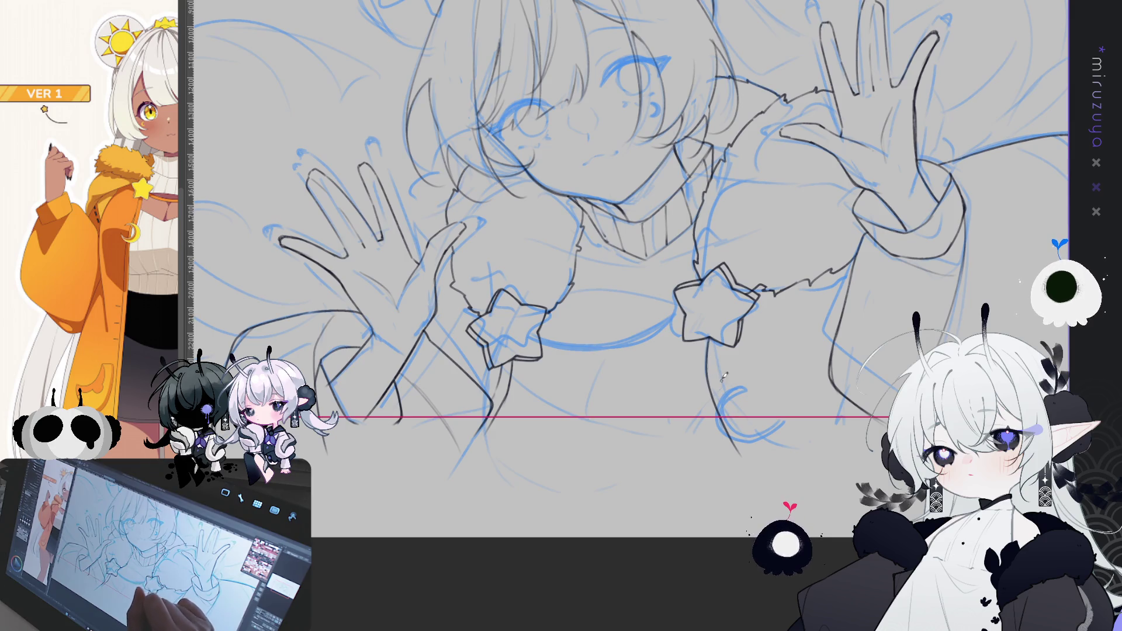
{"action": "mouse_move", "coordinate": [721, 338]}
{"action": "left_mouse_down"}
{"action": "mouse_move", "coordinate": [725, 390]}
{"action": "mouse_move", "coordinate": [754, 444]}
{"action": "left_mouse_up"}
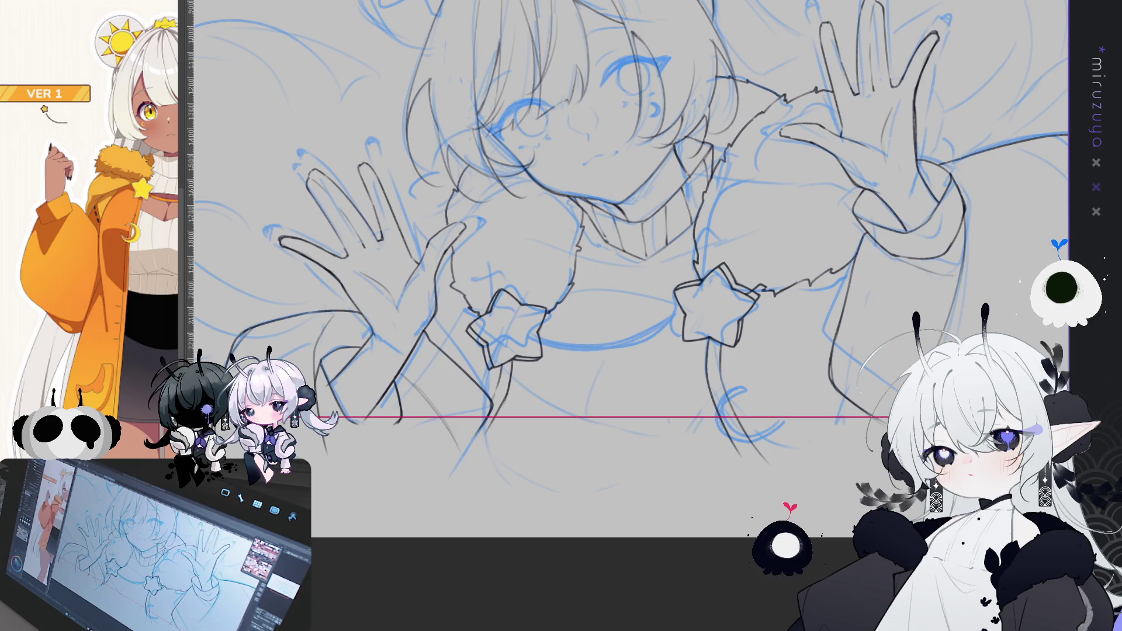
{"action": "key", "text": "h"}
{"action": "mouse_move", "coordinate": [817, 434]}
{"action": "left_mouse_down"}
{"action": "mouse_move", "coordinate": [847, 362]}
{"action": "mouse_move", "coordinate": [778, 150]}
{"action": "mouse_move", "coordinate": [794, 156]}
{"action": "left_mouse_up"}
{"action": "left_click_drag", "start_coordinate": [542, 304], "coordinate": [567, 409]}
{"action": "key", "text": "ctrl+z"}
{"action": "left_click_drag", "start_coordinate": [540, 305], "coordinate": [570, 413]}
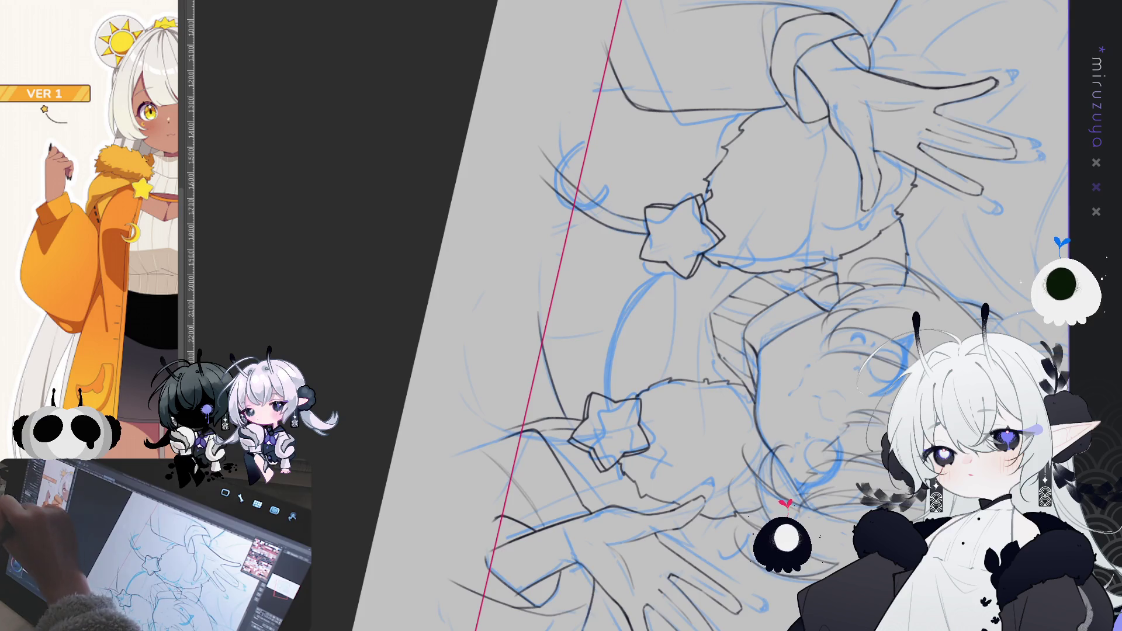
Step: Level the view and ink a short line under the right star plus torso strokes
{"action": "mouse_move", "coordinate": [532, 313]}
{"action": "left_mouse_down"}
{"action": "mouse_move", "coordinate": [815, 485]}
{"action": "mouse_move", "coordinate": [754, 349]}
{"action": "left_mouse_up"}
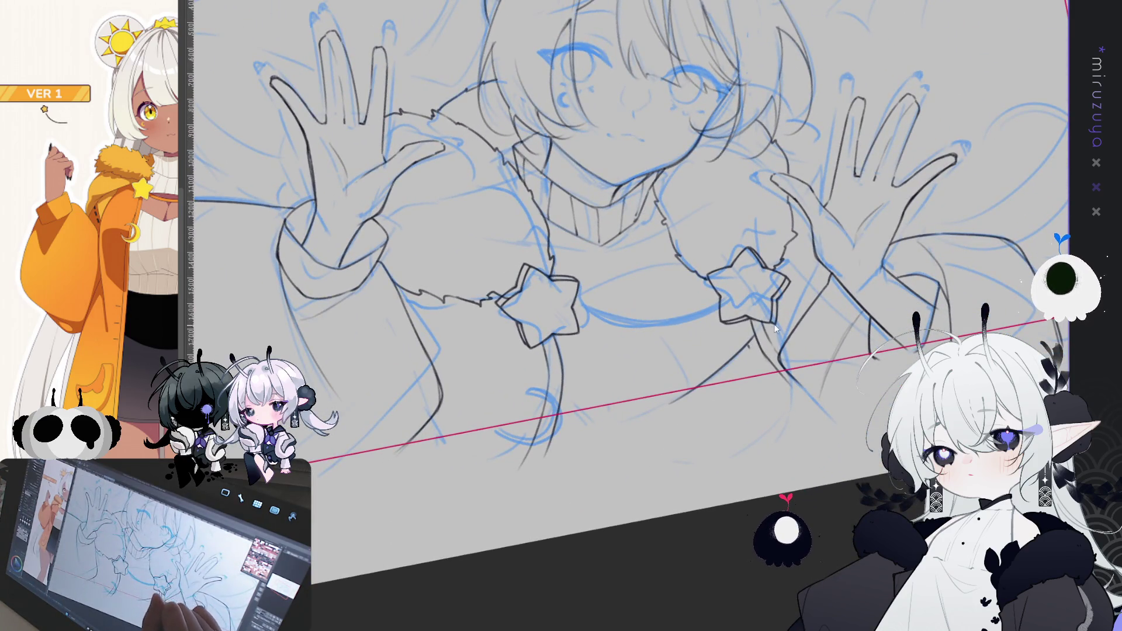
{"action": "left_click_drag", "start_coordinate": [772, 331], "coordinate": [728, 420]}
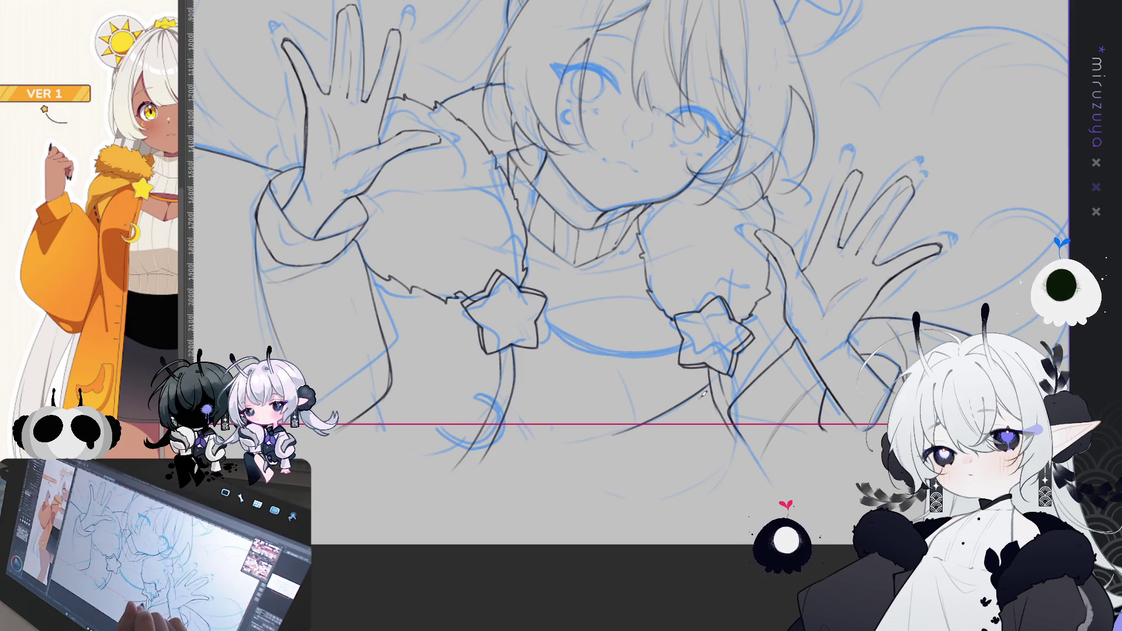
{"action": "left_click_drag", "start_coordinate": [696, 393], "coordinate": [715, 446]}
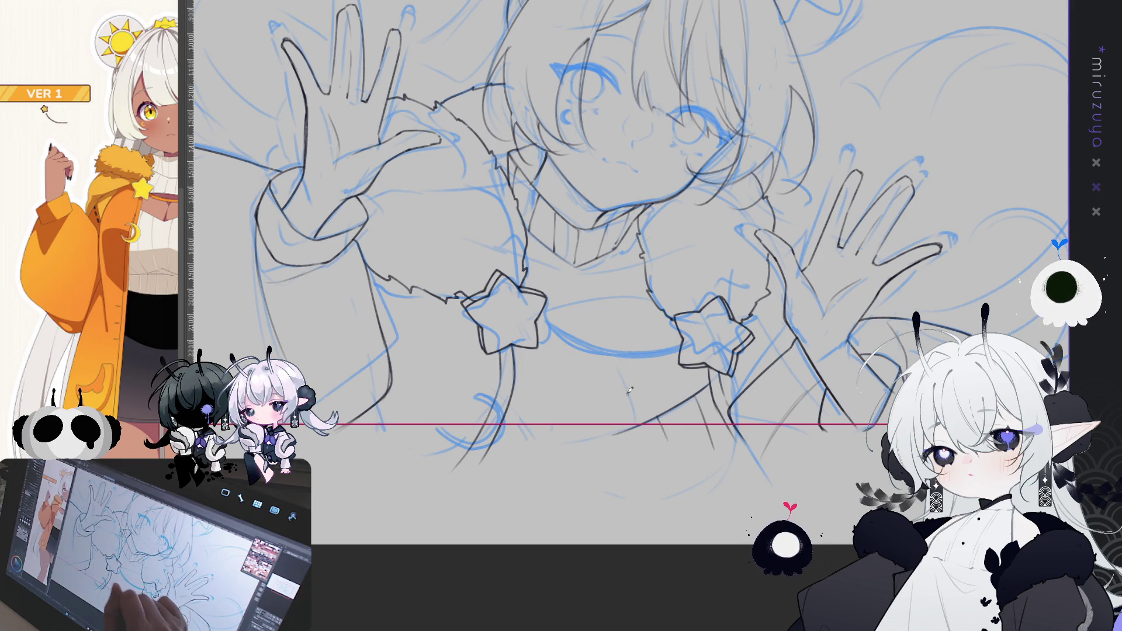
{"action": "left_click_drag", "start_coordinate": [616, 358], "coordinate": [642, 428]}
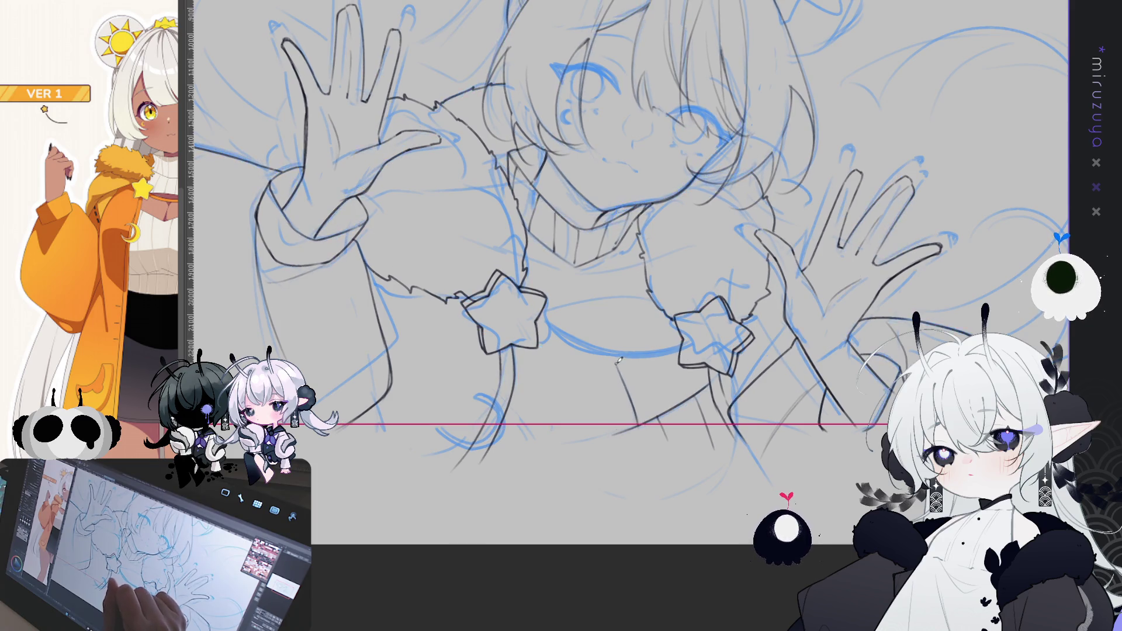
{"action": "left_click_drag", "start_coordinate": [614, 354], "coordinate": [640, 423]}
{"action": "key", "text": "ctrl+z"}
{"action": "left_click_drag", "start_coordinate": [609, 357], "coordinate": [641, 419]}
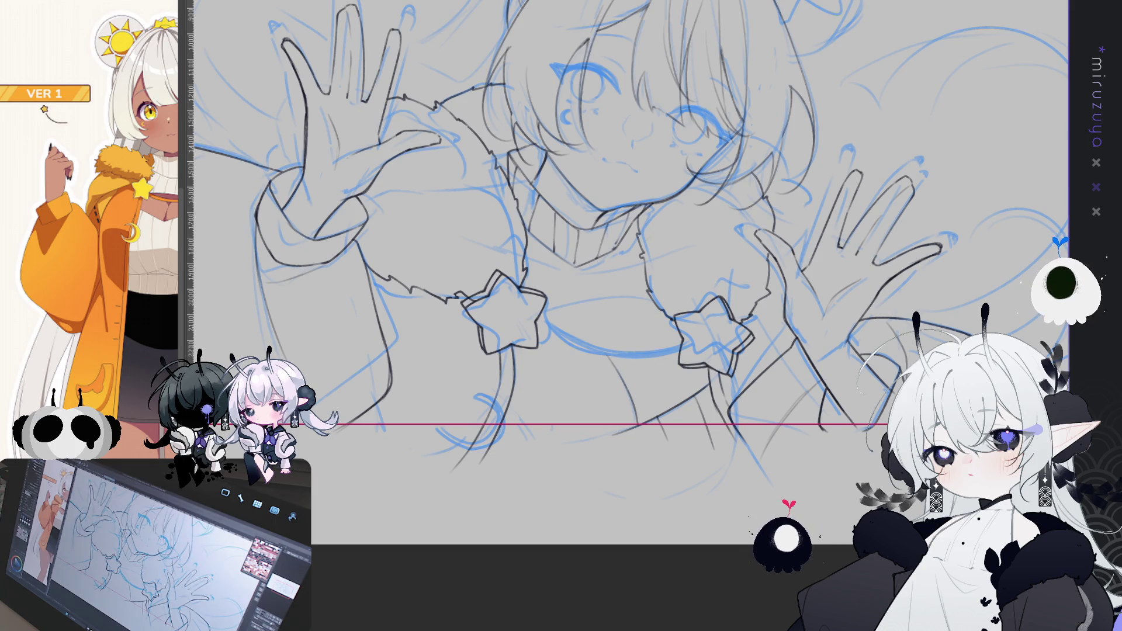
{"action": "key", "text": "h"}
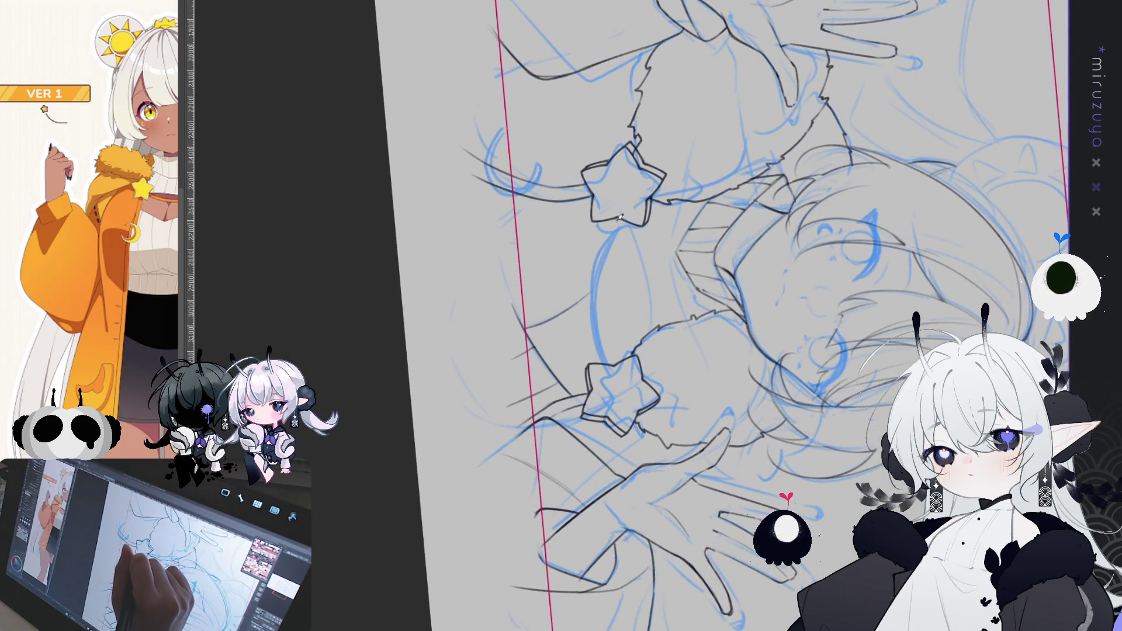
Step: Draw the curved cord from the upper star down to the lower star, redrawing until right
{"action": "mouse_move", "coordinate": [618, 215]}
{"action": "left_mouse_down"}
{"action": "mouse_move", "coordinate": [595, 298]}
{"action": "mouse_move", "coordinate": [605, 331]}
{"action": "left_mouse_up"}
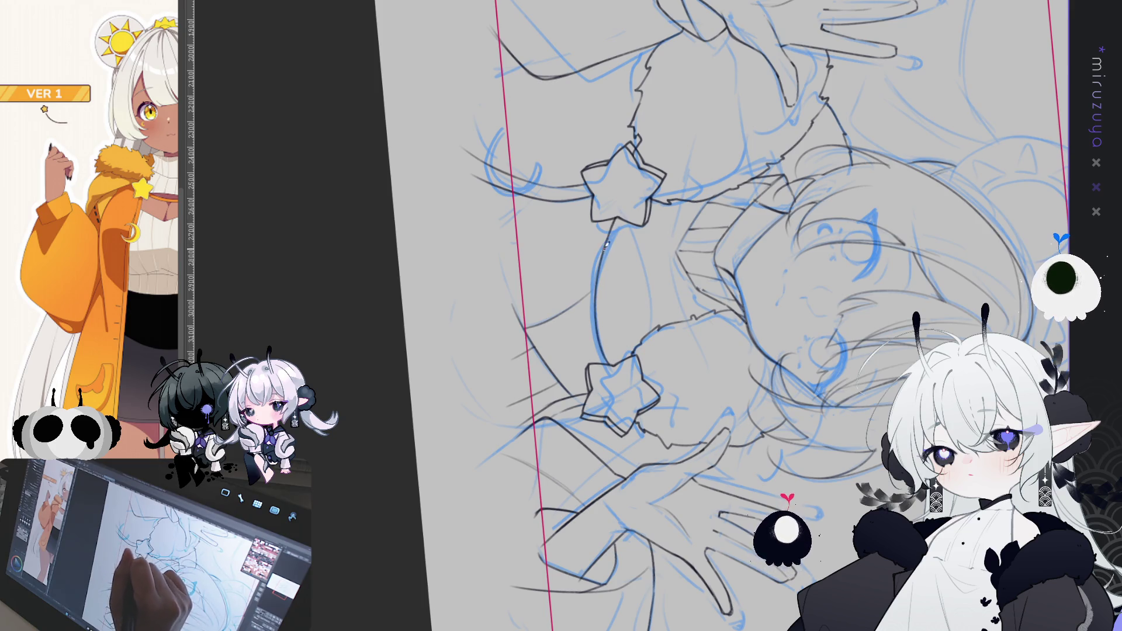
{"action": "left_click_drag", "start_coordinate": [612, 215], "coordinate": [601, 358]}
{"action": "key", "text": "ctrl+z"}
{"action": "mouse_move", "coordinate": [608, 217]}
{"action": "left_mouse_down"}
{"action": "mouse_move", "coordinate": [591, 289]}
{"action": "mouse_move", "coordinate": [601, 358]}
{"action": "left_mouse_up"}
{"action": "key", "text": "ctrl+z"}
{"action": "left_click_drag", "start_coordinate": [607, 216], "coordinate": [601, 358]}
{"action": "key", "text": "ctrl+z"}
{"action": "mouse_move", "coordinate": [608, 215]}
{"action": "left_mouse_down"}
{"action": "mouse_move", "coordinate": [589, 313]}
{"action": "mouse_move", "coordinate": [605, 359]}
{"action": "left_mouse_up"}
{"action": "key", "text": "ctrl+z"}
{"action": "left_click_drag", "start_coordinate": [598, 233], "coordinate": [605, 363]}
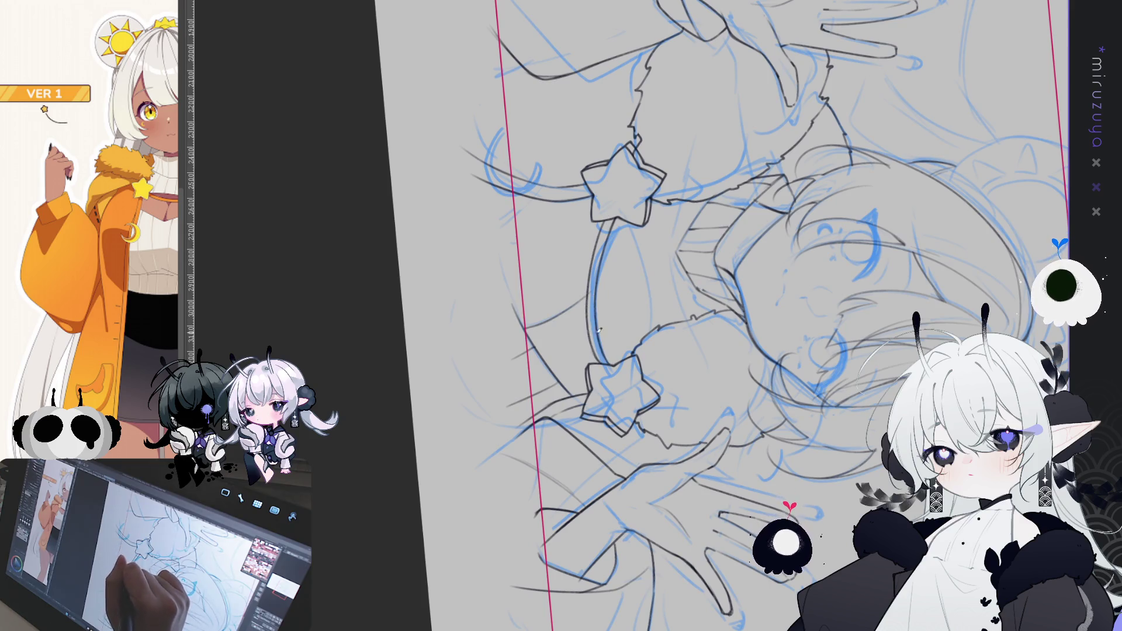
Step: Add a line along the arm and a short vertical stroke on the chest
{"action": "key", "text": "ctrl+@"}
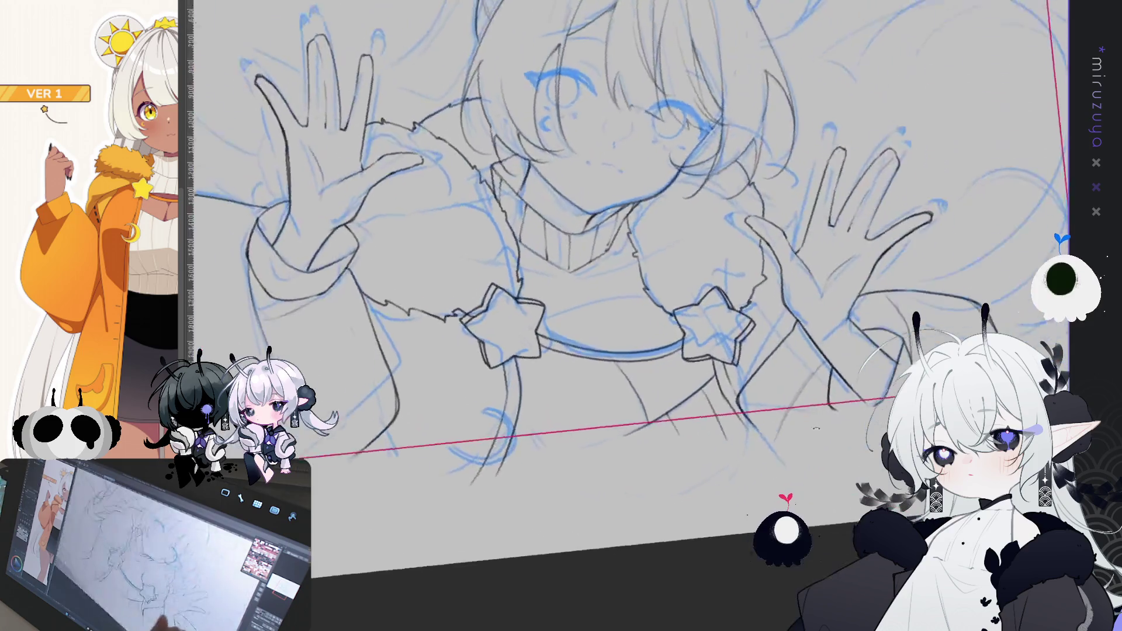
{"action": "mouse_move", "coordinate": [580, 309]}
{"action": "left_mouse_down"}
{"action": "mouse_move", "coordinate": [550, 491]}
{"action": "mouse_move", "coordinate": [760, 429]}
{"action": "mouse_move", "coordinate": [718, 303]}
{"action": "mouse_move", "coordinate": [630, 201]}
{"action": "left_mouse_up"}
{"action": "left_click_drag", "start_coordinate": [638, 246], "coordinate": [650, 336]}
{"action": "key", "text": "ctrl+z"}
{"action": "left_click_drag", "start_coordinate": [634, 219], "coordinate": [647, 334]}
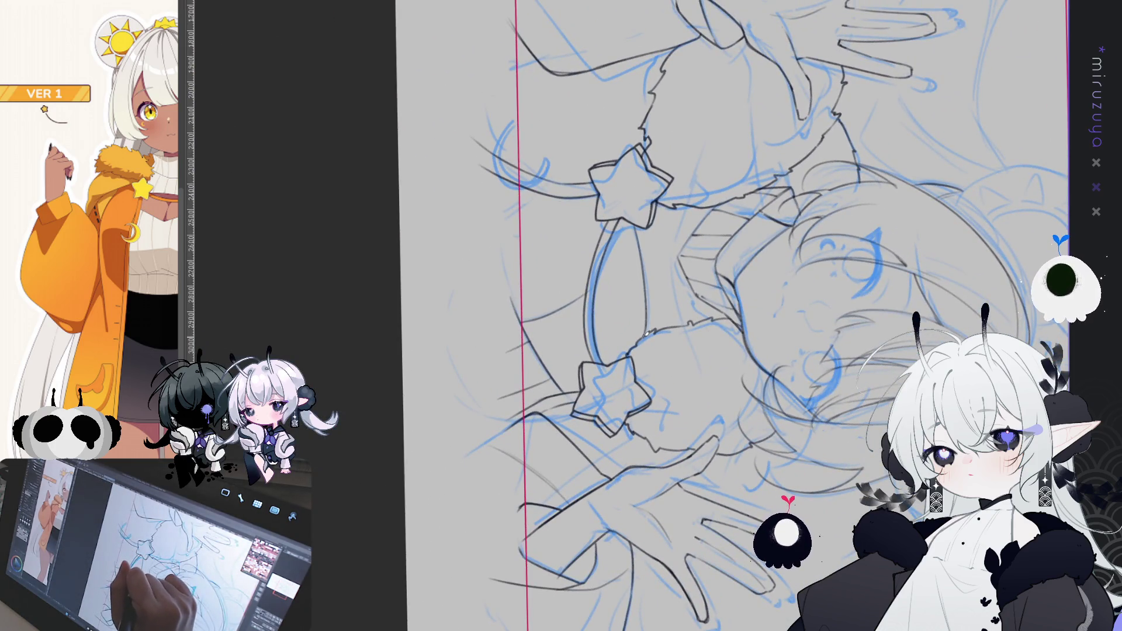
{"action": "mouse_move", "coordinate": [532, 477]}
{"action": "left_mouse_down"}
{"action": "mouse_move", "coordinate": [508, 386]}
{"action": "mouse_move", "coordinate": [537, 304]}
{"action": "mouse_move", "coordinate": [573, 265]}
{"action": "left_mouse_up"}
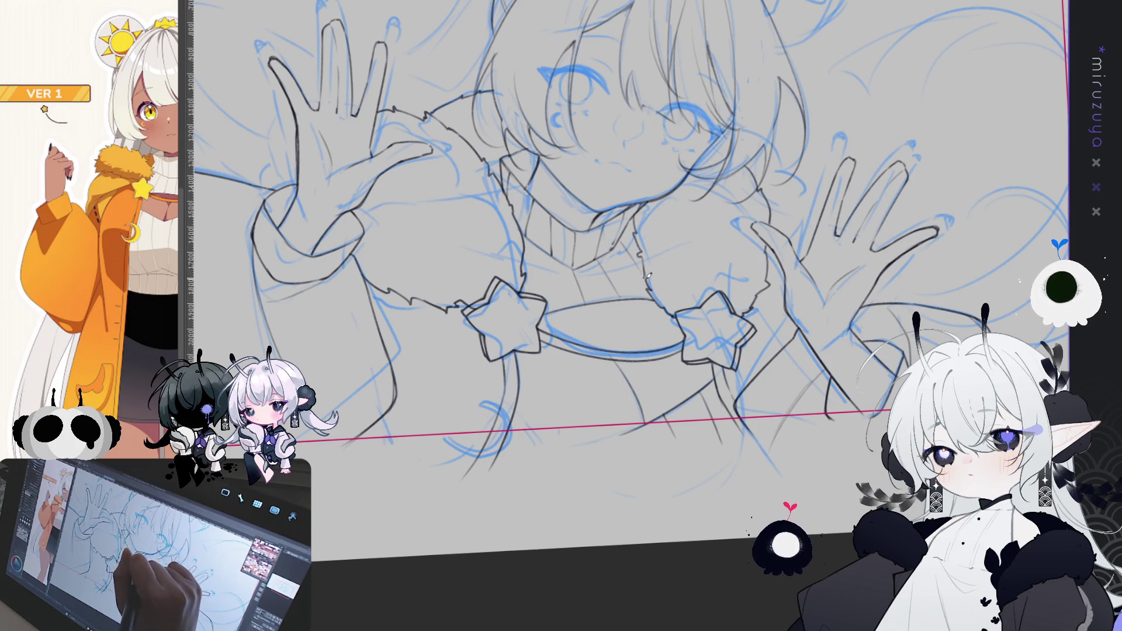
{"action": "left_click_drag", "start_coordinate": [551, 250], "coordinate": [552, 294]}
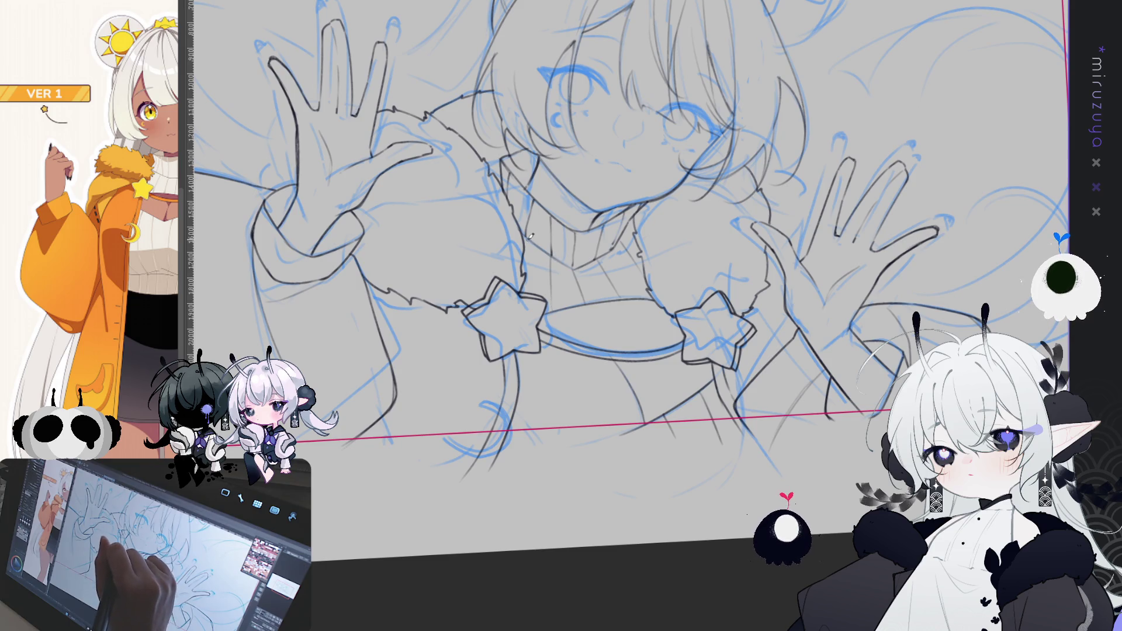
Step: Hide the blue rough sketch to check the lineart and reframe on the top of the head
{"action": "left_click_drag", "start_coordinate": [864, 422], "coordinate": [851, 485]}
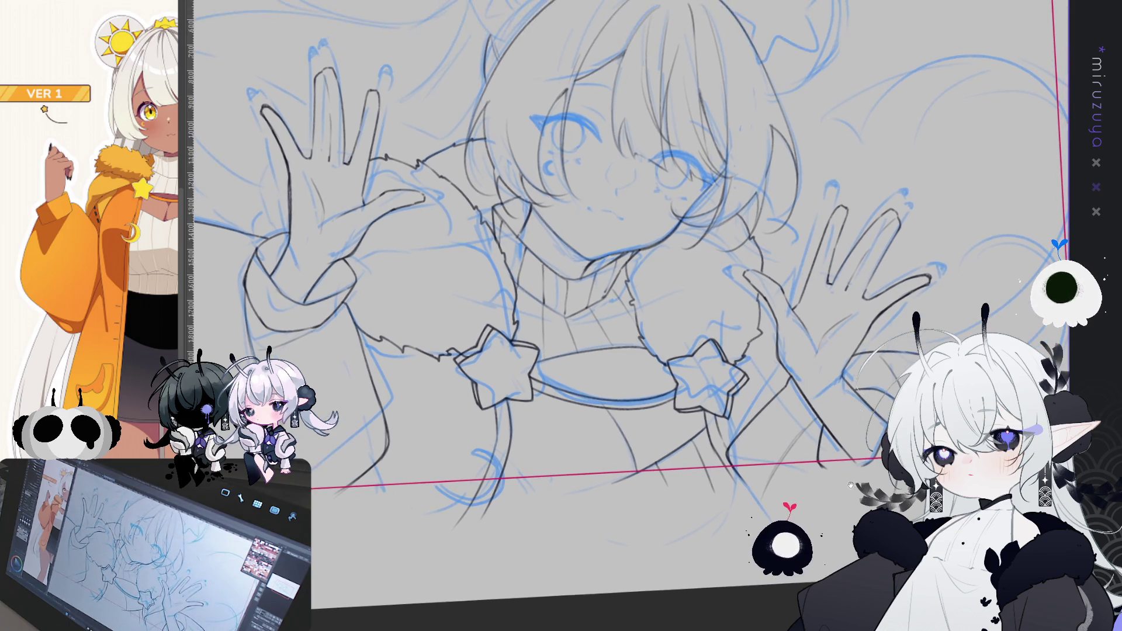
{"action": "key", "text": "ctrl+h"}
{"action": "key", "text": "ctrl+h"}
{"action": "mouse_move", "coordinate": [643, 292]}
{"action": "left_mouse_down"}
{"action": "mouse_move", "coordinate": [619, 327]}
{"action": "mouse_move", "coordinate": [573, 339]}
{"action": "mouse_move", "coordinate": [537, 325]}
{"action": "left_mouse_up"}
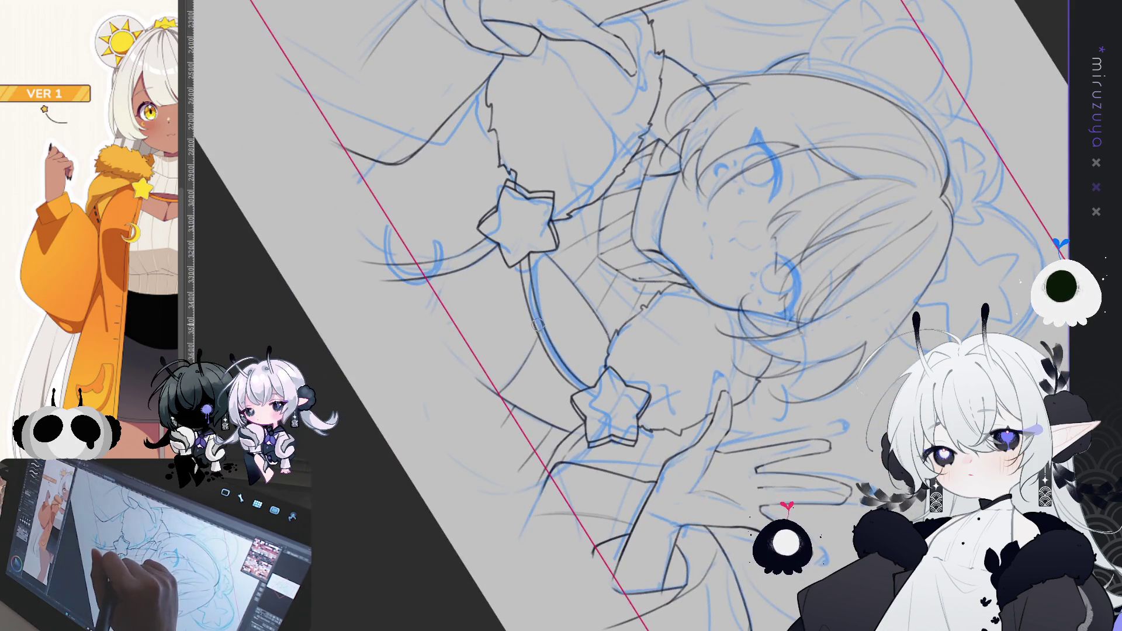
{"action": "key", "text": "ctrl+0"}
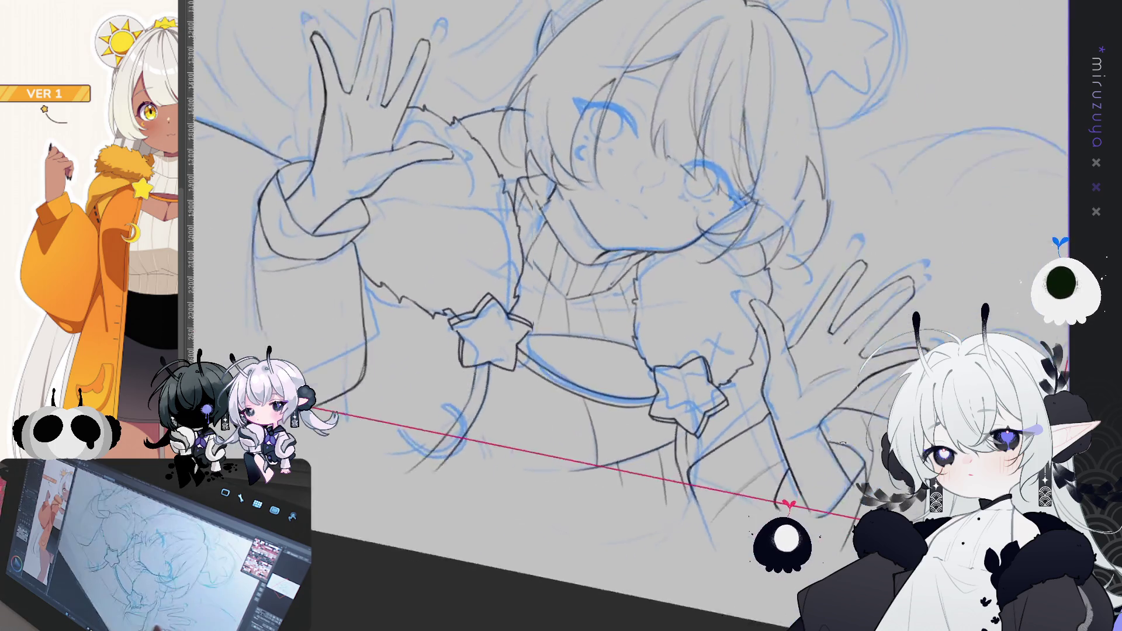
{"action": "left_click_drag", "start_coordinate": [1011, 240], "coordinate": [1011, 305]}
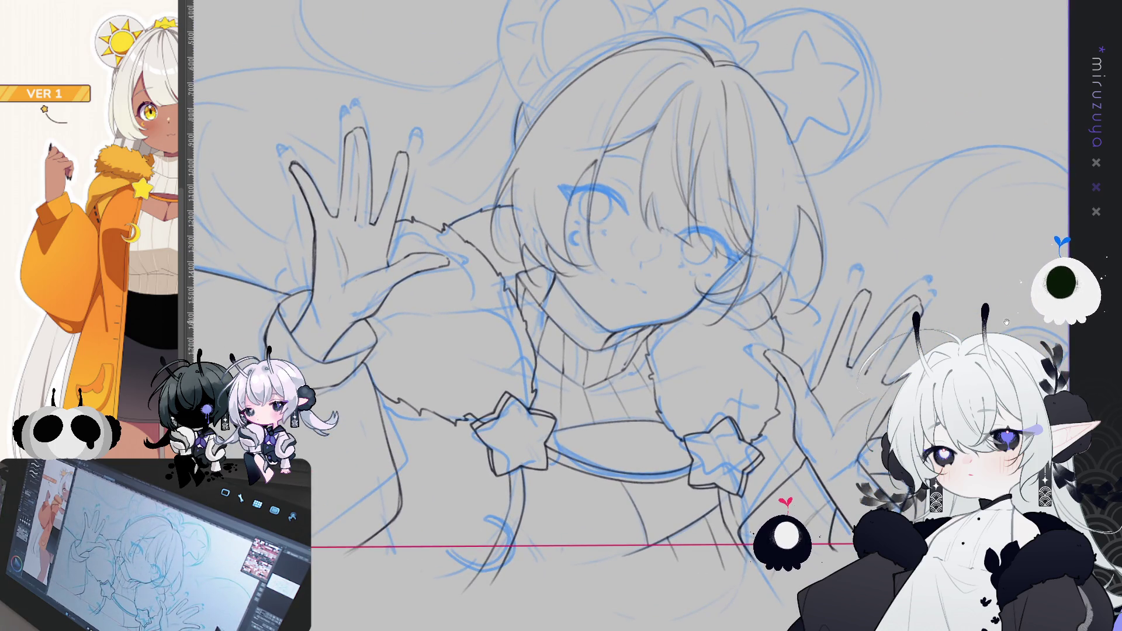
{"action": "left_click_drag", "start_coordinate": [585, 292], "coordinate": [503, 353]}
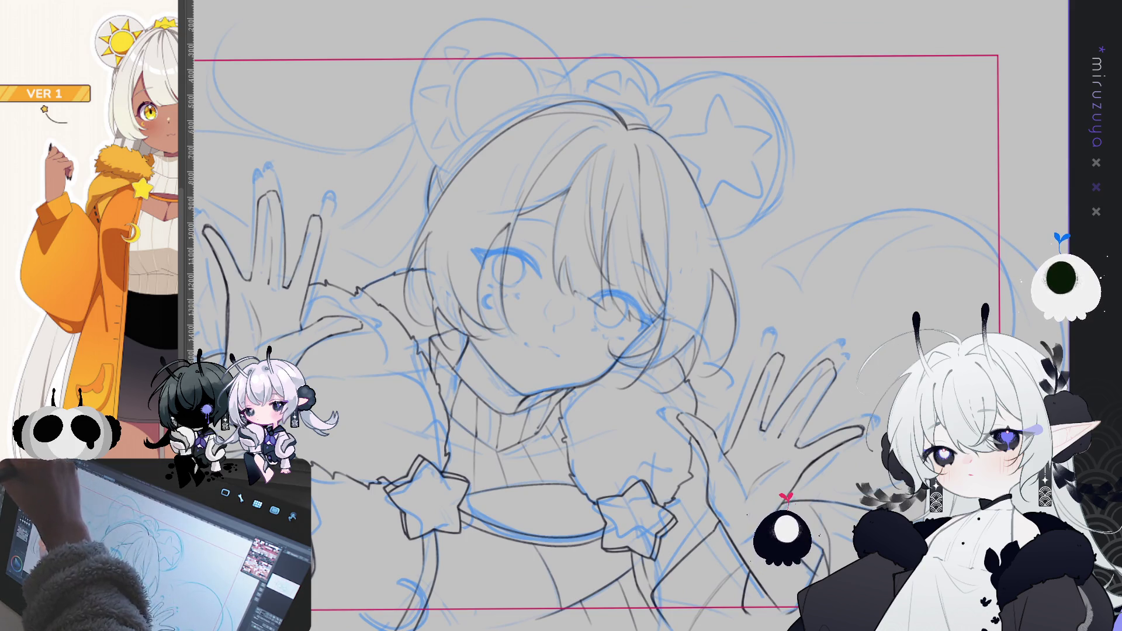
Step: Ink the round outline of the right bear ear on top of the head
{"action": "left_click_drag", "start_coordinate": [823, 230], "coordinate": [869, 247]}
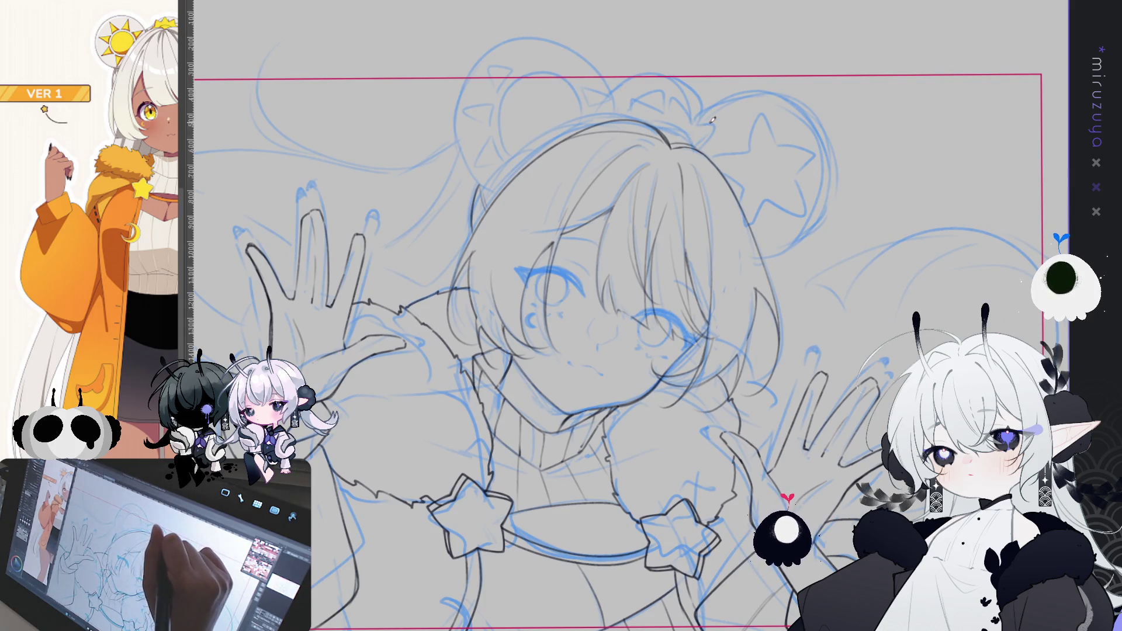
{"action": "left_click_drag", "start_coordinate": [703, 111], "coordinate": [686, 142]}
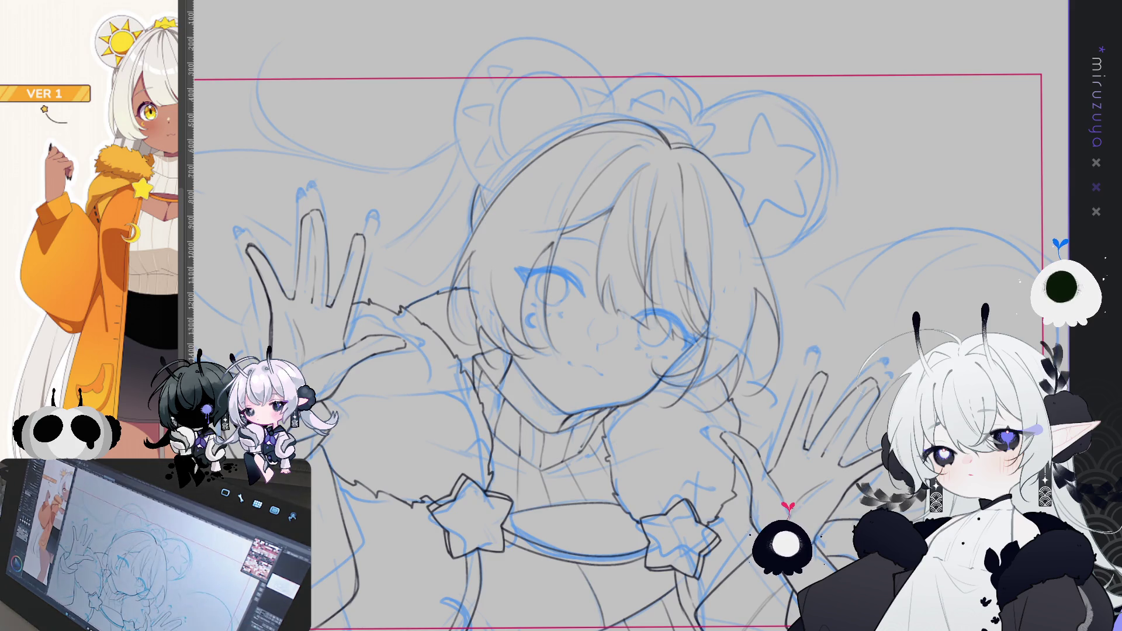
{"action": "mouse_move", "coordinate": [695, 120]}
{"action": "left_mouse_down"}
{"action": "mouse_move", "coordinate": [801, 102]}
{"action": "mouse_move", "coordinate": [759, 260]}
{"action": "left_mouse_up"}
{"action": "left_click_drag", "start_coordinate": [833, 189], "coordinate": [710, 235]}
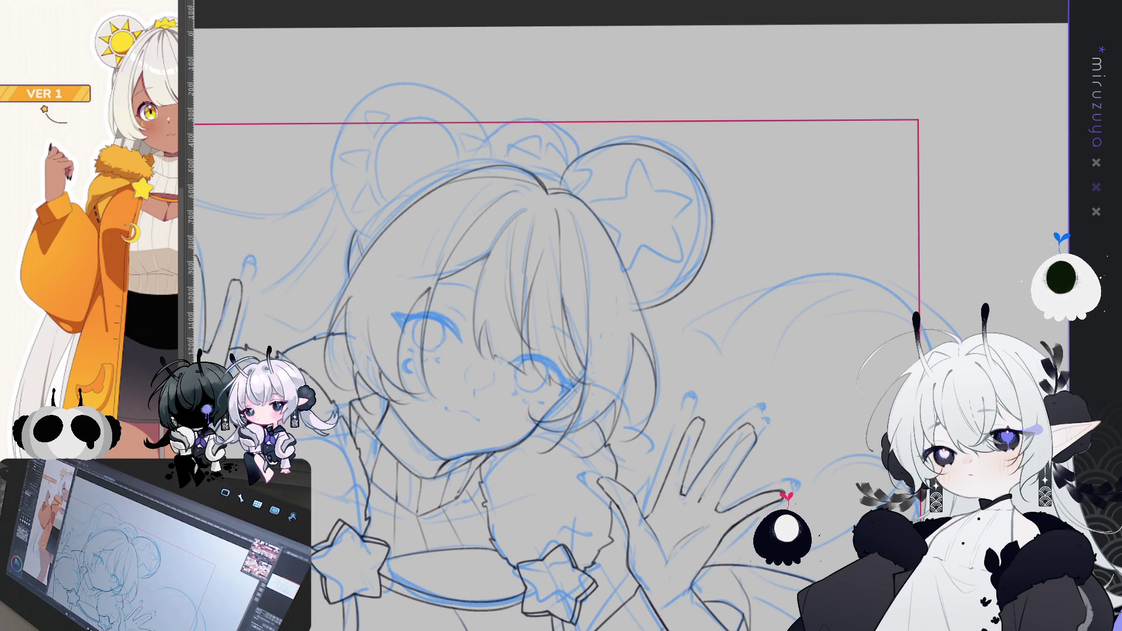
{"action": "scroll", "coordinate": [643, 370], "scroll_direction": "down", "scroll_amount": 1}
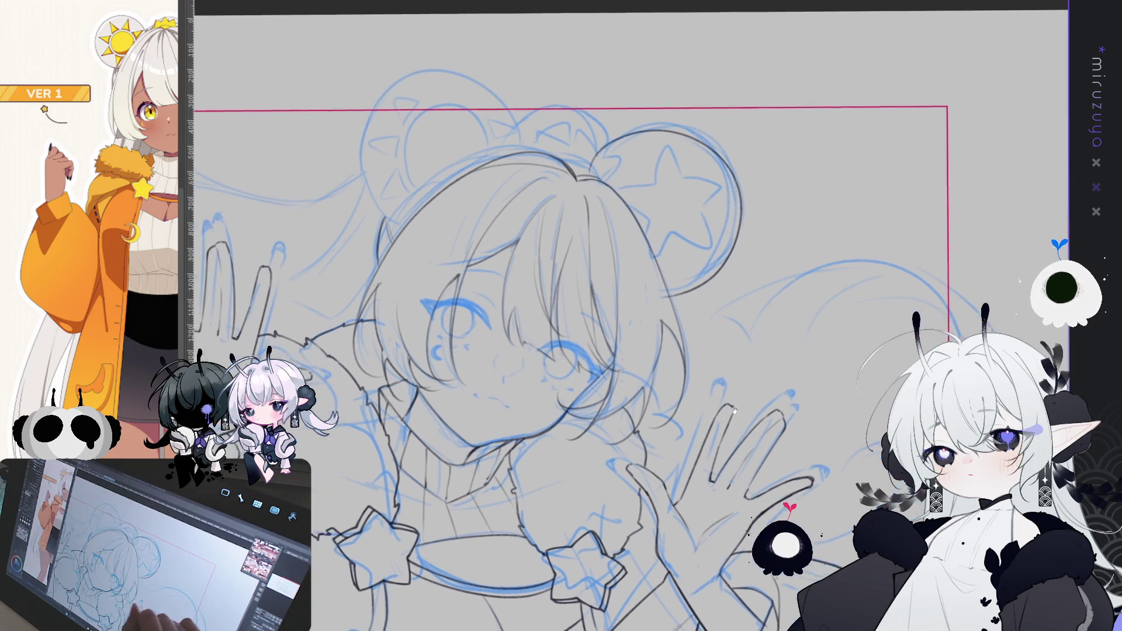
Step: Shrink the right ear outline, tilt it slightly clockwise, and nudge it into place
{"action": "key", "text": "ctrl+t"}
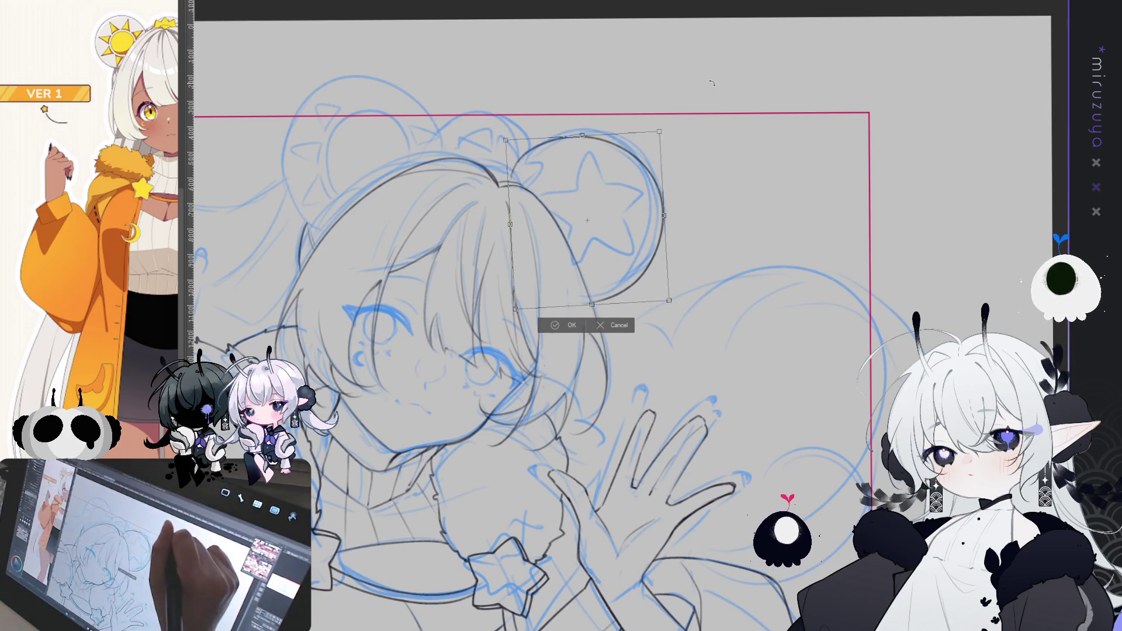
{"action": "left_click_drag", "start_coordinate": [621, 181], "coordinate": [616, 184]}
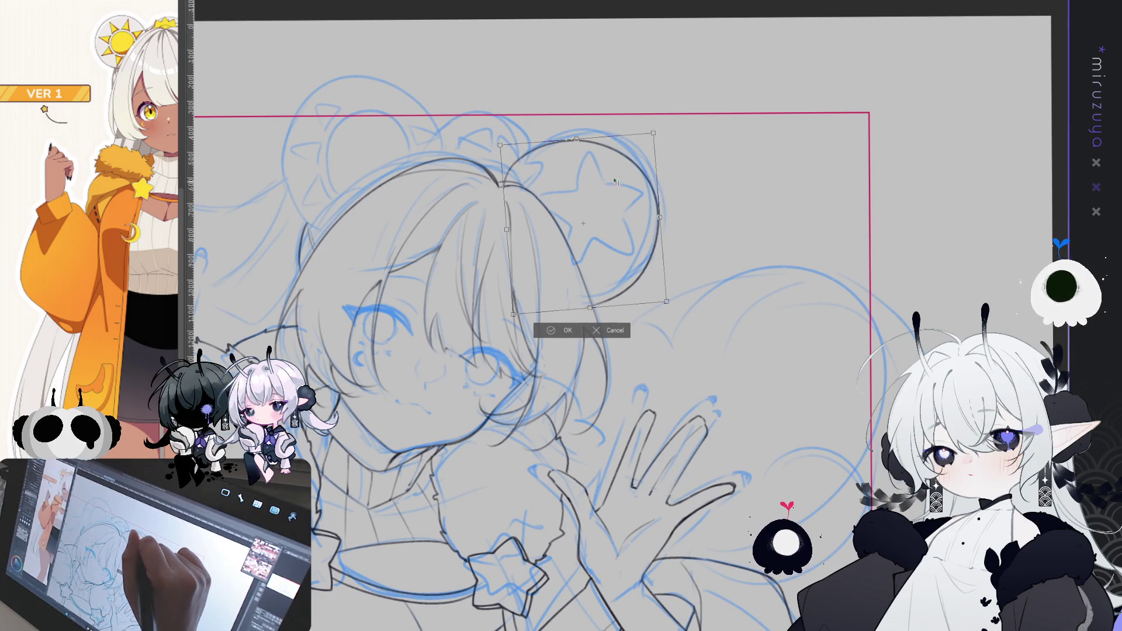
{"action": "left_click", "coordinate": [563, 332]}
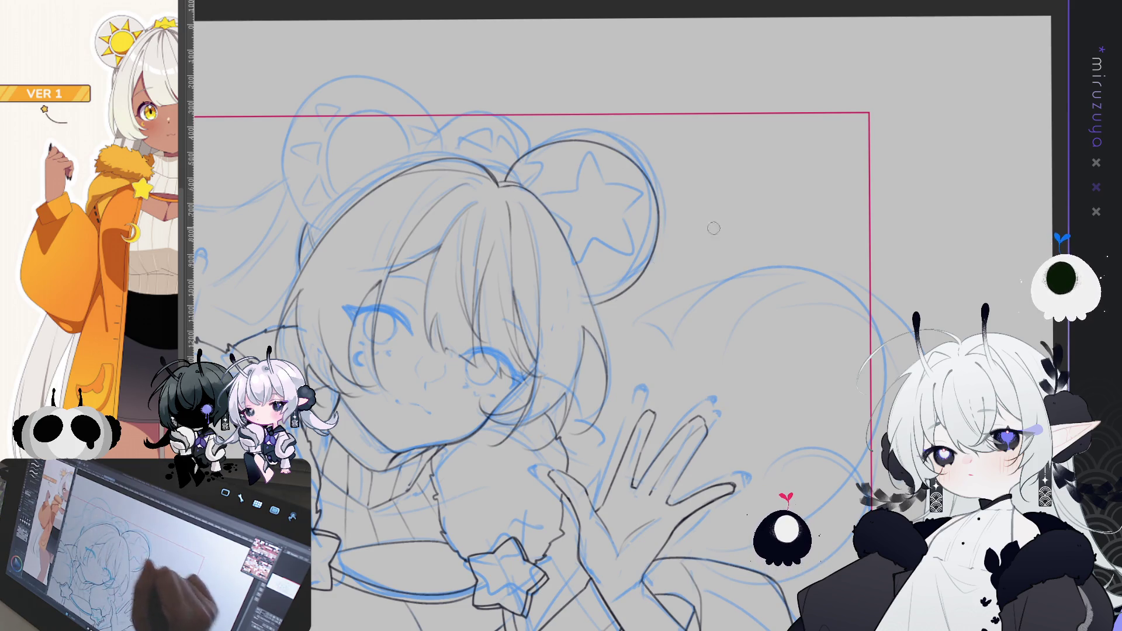
{"action": "left_click_drag", "start_coordinate": [696, 236], "coordinate": [733, 230]}
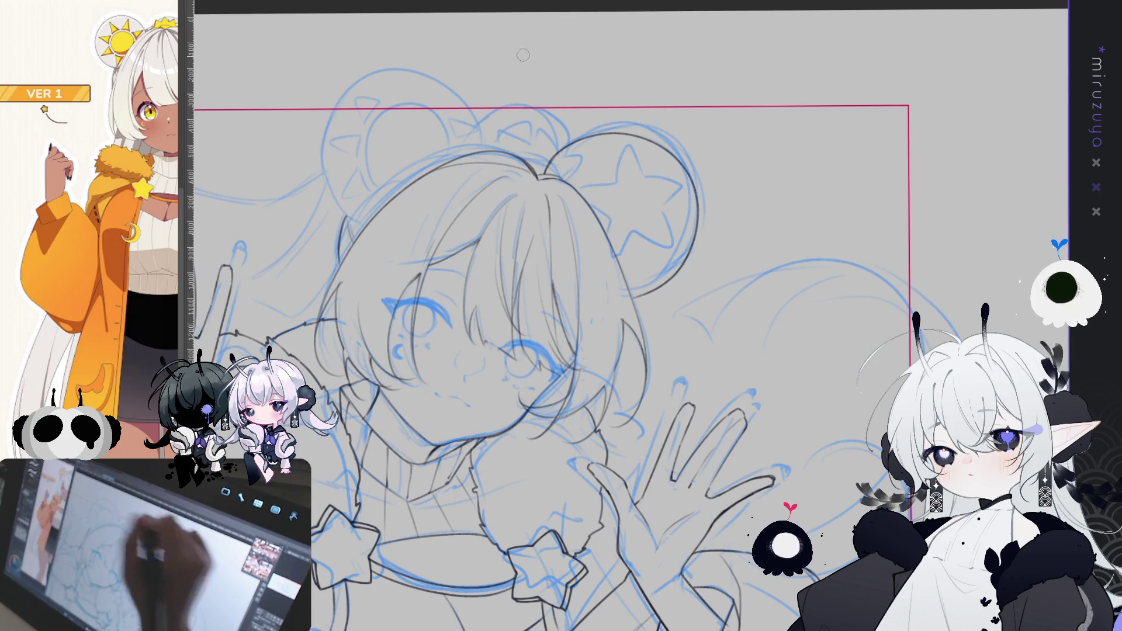
{"action": "key", "text": "ctrl+t"}
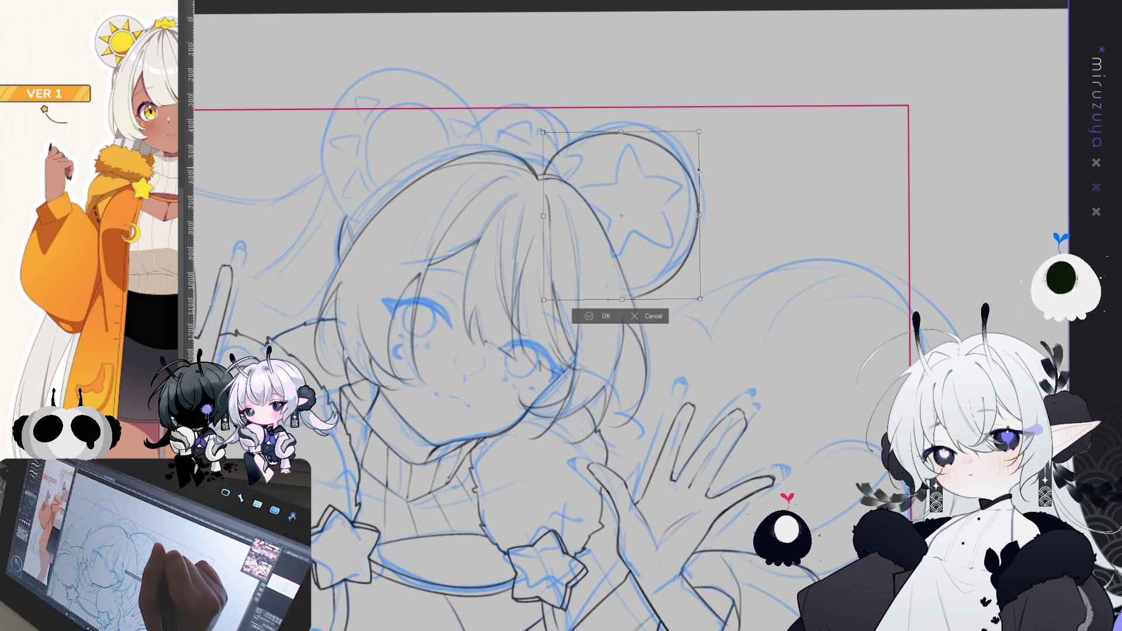
{"action": "left_click_drag", "start_coordinate": [700, 299], "coordinate": [689, 286]}
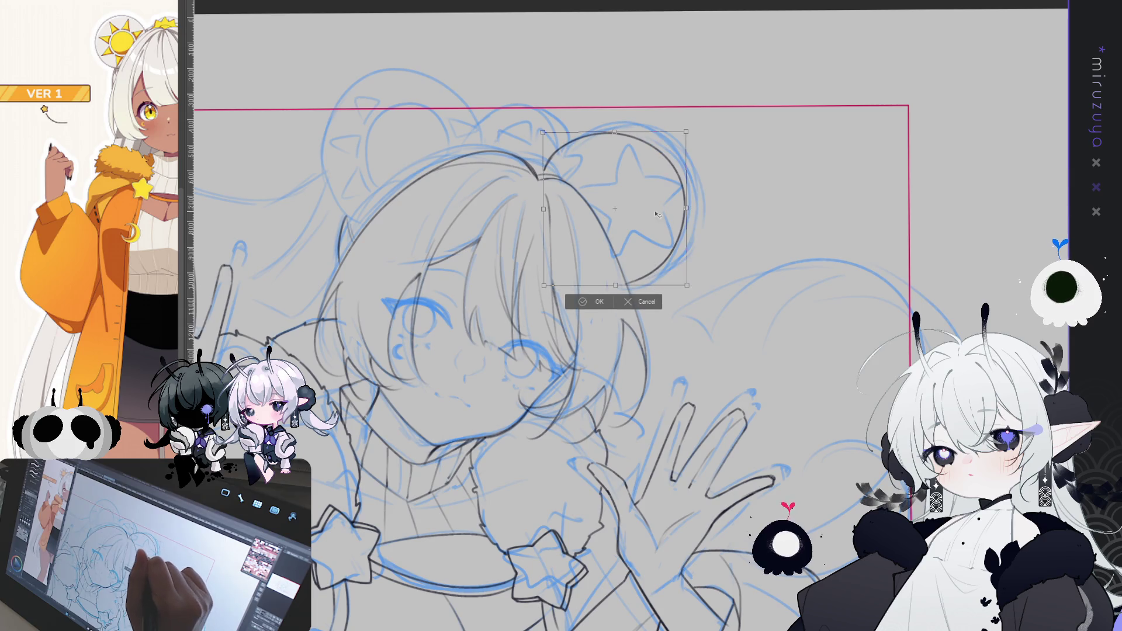
{"action": "left_click_drag", "start_coordinate": [657, 215], "coordinate": [667, 207]}
{"action": "left_click_drag", "start_coordinate": [710, 113], "coordinate": [722, 126]}
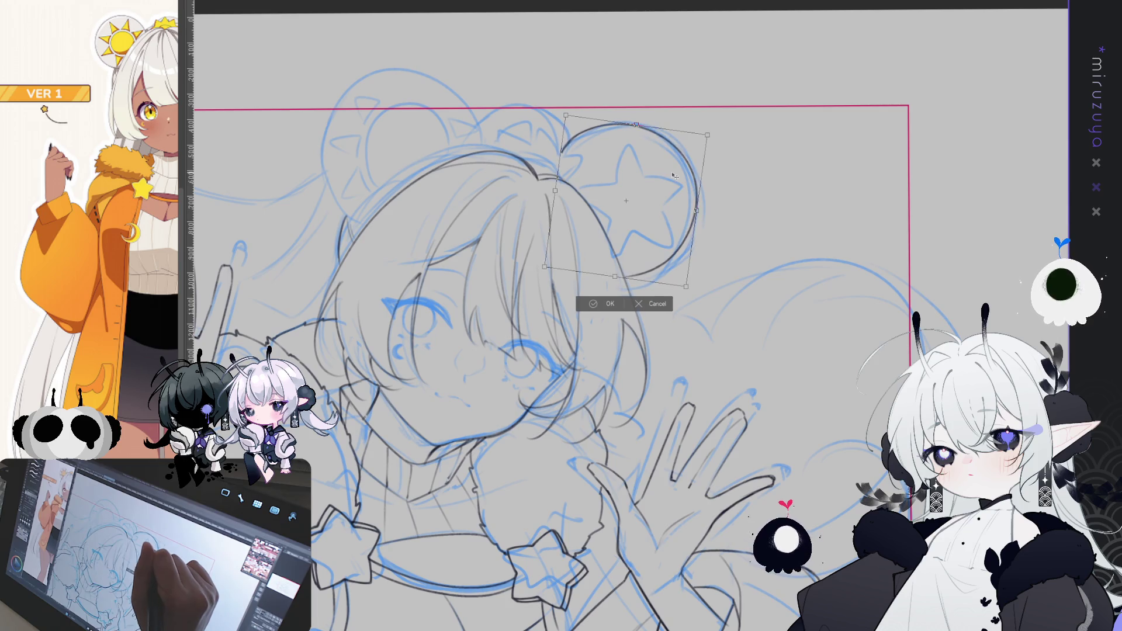
{"action": "left_click", "coordinate": [604, 303]}
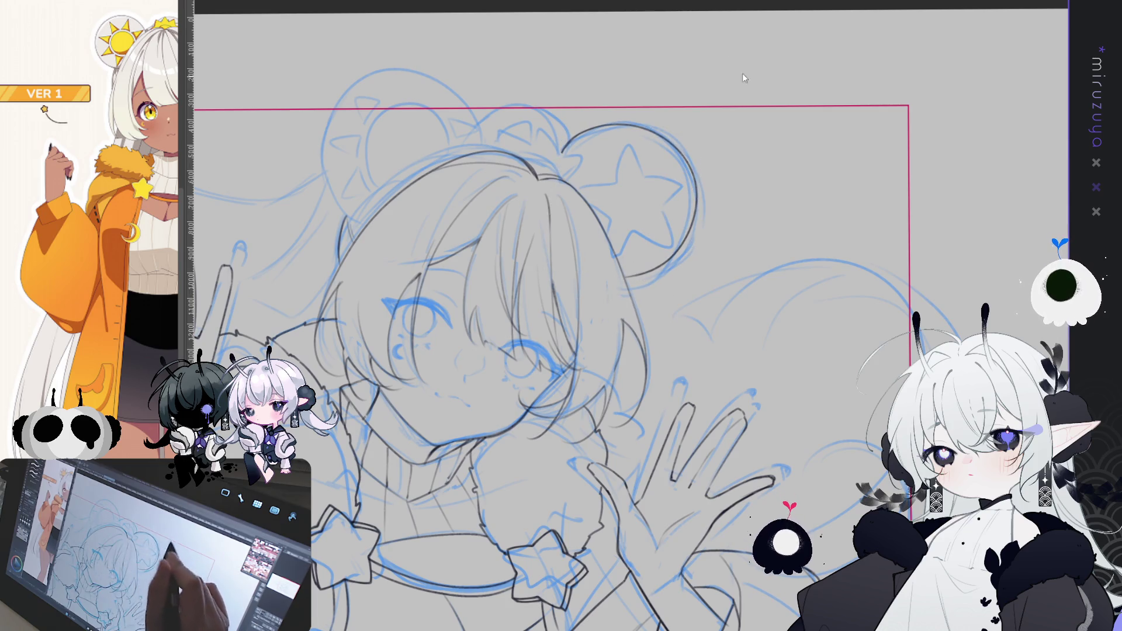
{"action": "key", "text": "ctrl+d"}
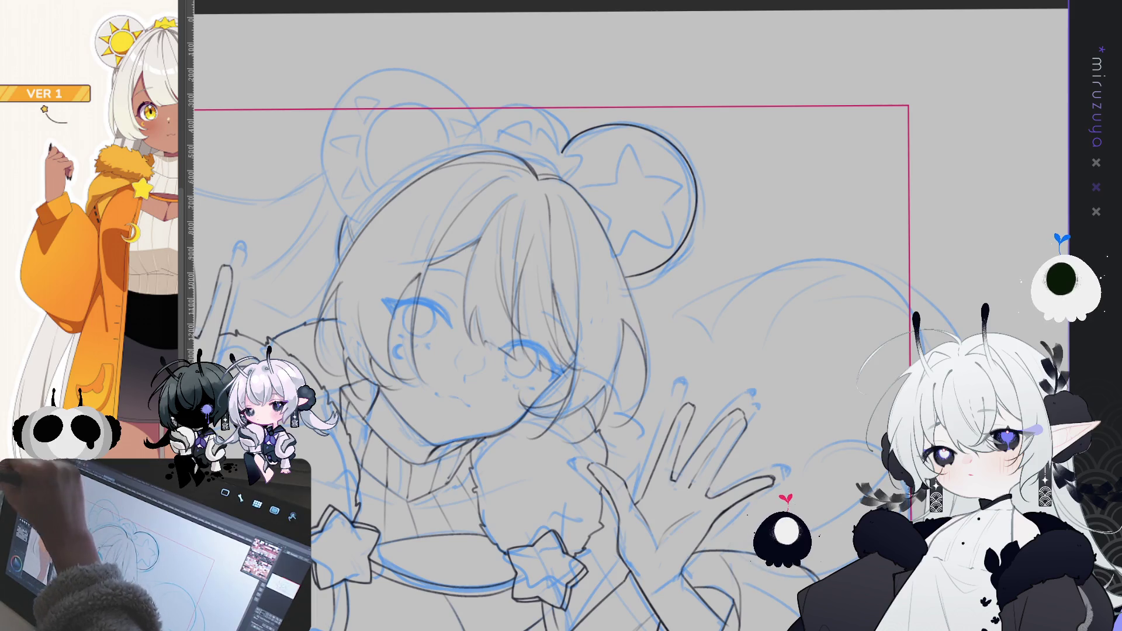
Step: Copy the ear, move the duplicate to the left side, and rotate it to form the left ear
{"action": "key", "text": "ctrl+c"}
{"action": "key", "text": "ctrl+v"}
{"action": "key", "text": "ctrl+t"}
{"action": "left_click_drag", "start_coordinate": [631, 192], "coordinate": [426, 146]}
{"action": "left_click_drag", "start_coordinate": [502, 111], "coordinate": [521, 72]}
{"action": "left_click_drag", "start_coordinate": [410, 150], "coordinate": [429, 160]}
{"action": "left_click_drag", "start_coordinate": [501, 76], "coordinate": [505, 78]}
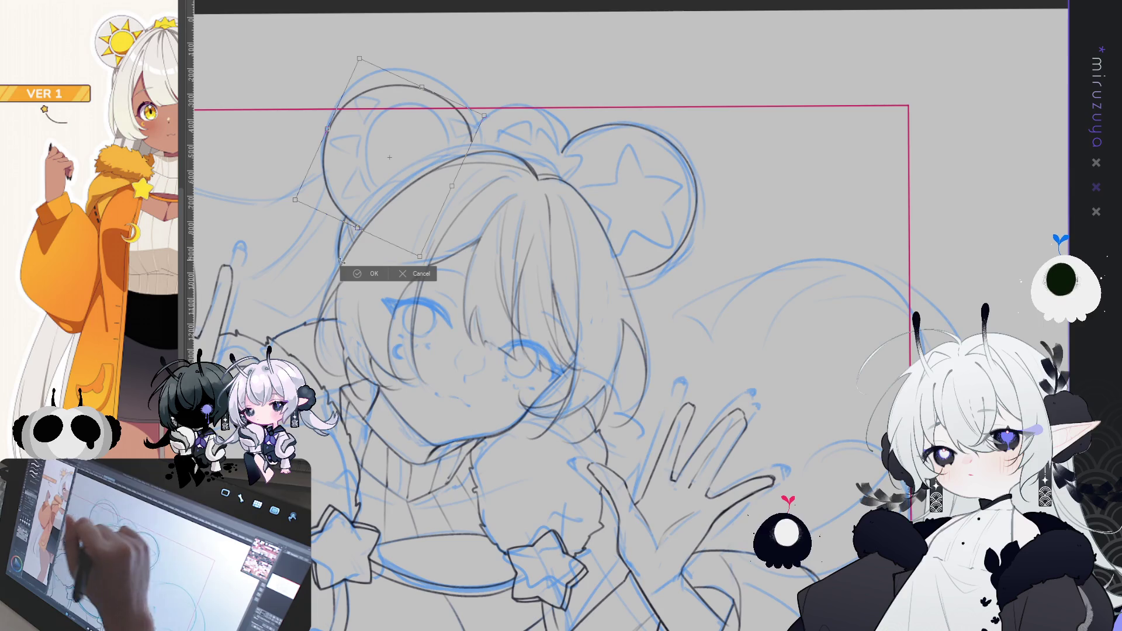
{"action": "left_click", "coordinate": [357, 273]}
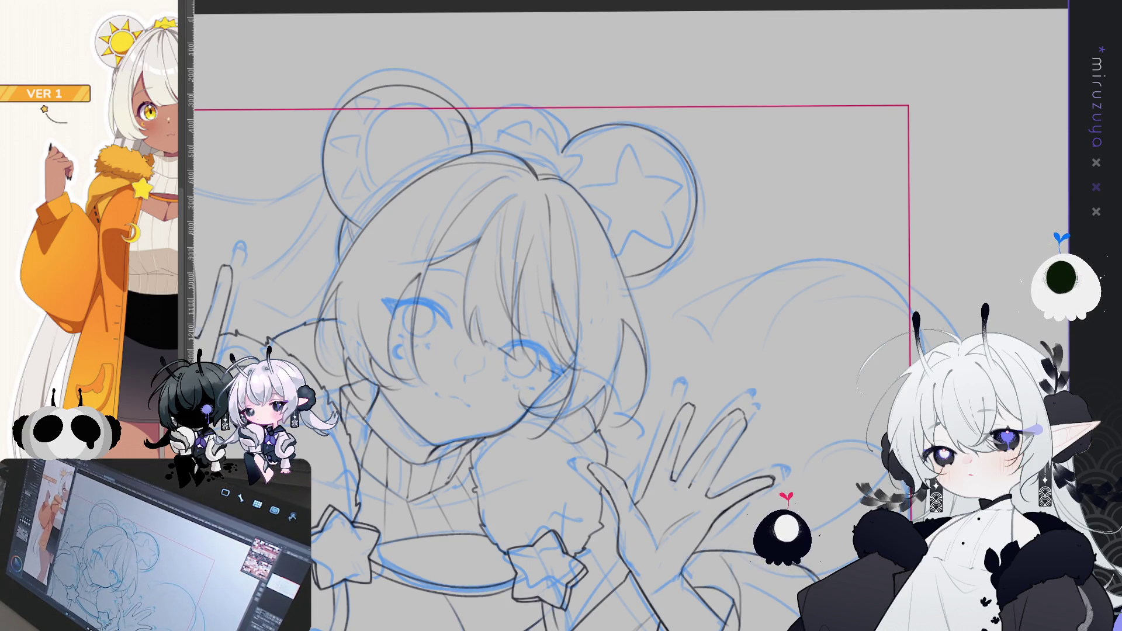
{"action": "key", "text": "ctrl+h"}
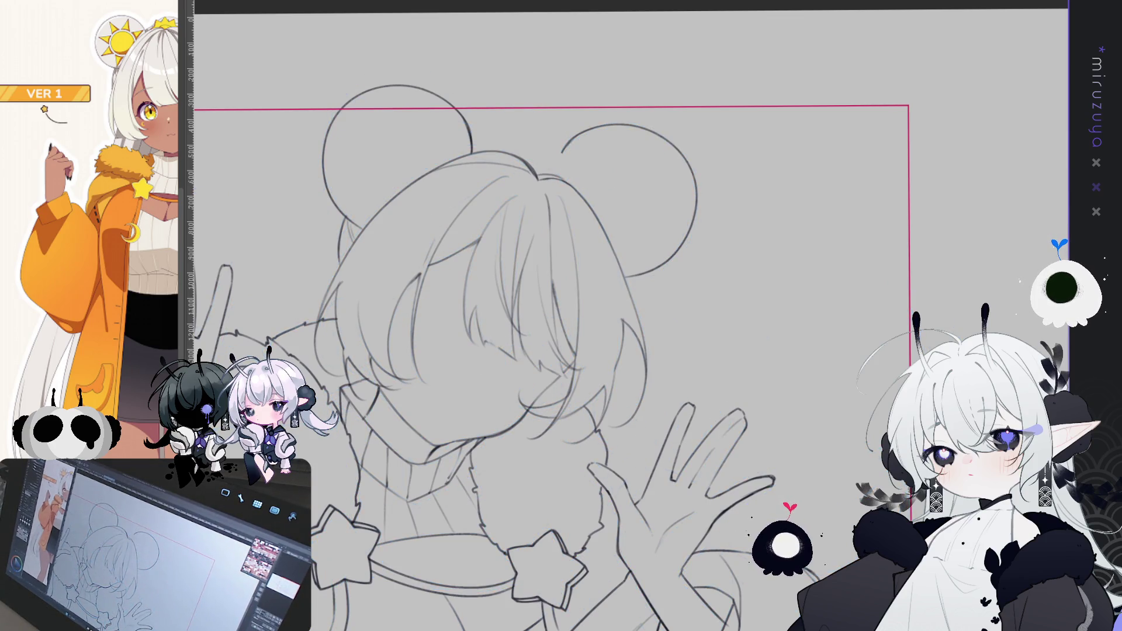
{"action": "key", "text": "ctrl+h"}
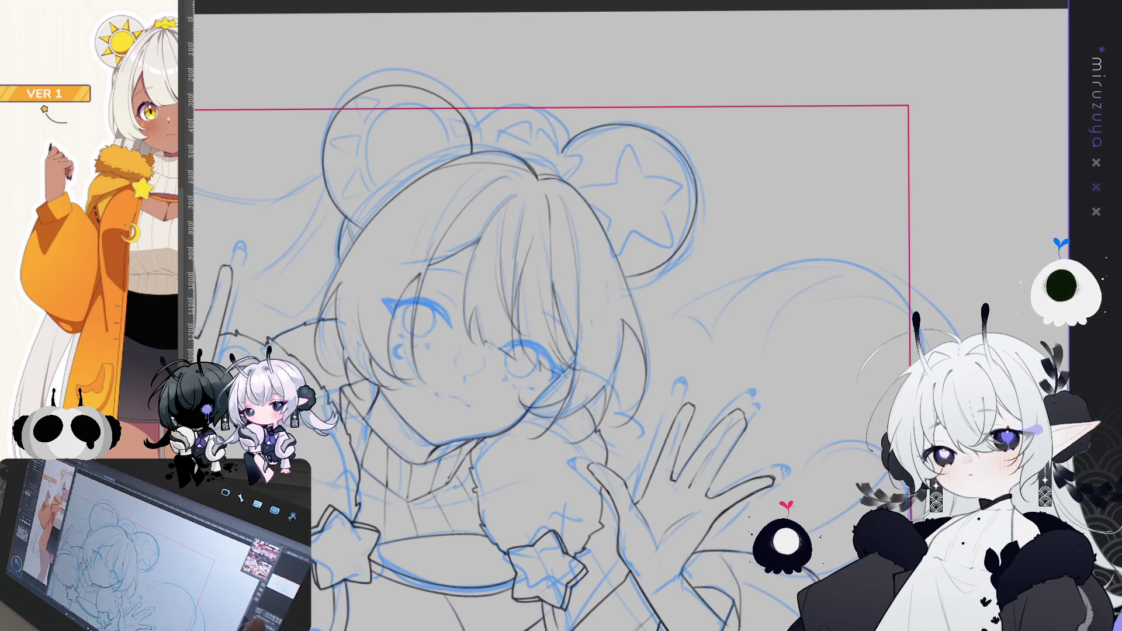
Step: Place a radial ruler centre above the right ear after trying and undoing a hair tuft
{"action": "mouse_move", "coordinate": [762, 450]}
{"action": "left_mouse_down"}
{"action": "mouse_move", "coordinate": [829, 420]}
{"action": "mouse_move", "coordinate": [834, 443]}
{"action": "left_mouse_up"}
{"action": "mouse_move", "coordinate": [487, 213]}
{"action": "left_mouse_down"}
{"action": "mouse_move", "coordinate": [530, 172]}
{"action": "mouse_move", "coordinate": [753, 195]}
{"action": "mouse_move", "coordinate": [773, 219]}
{"action": "left_mouse_up"}
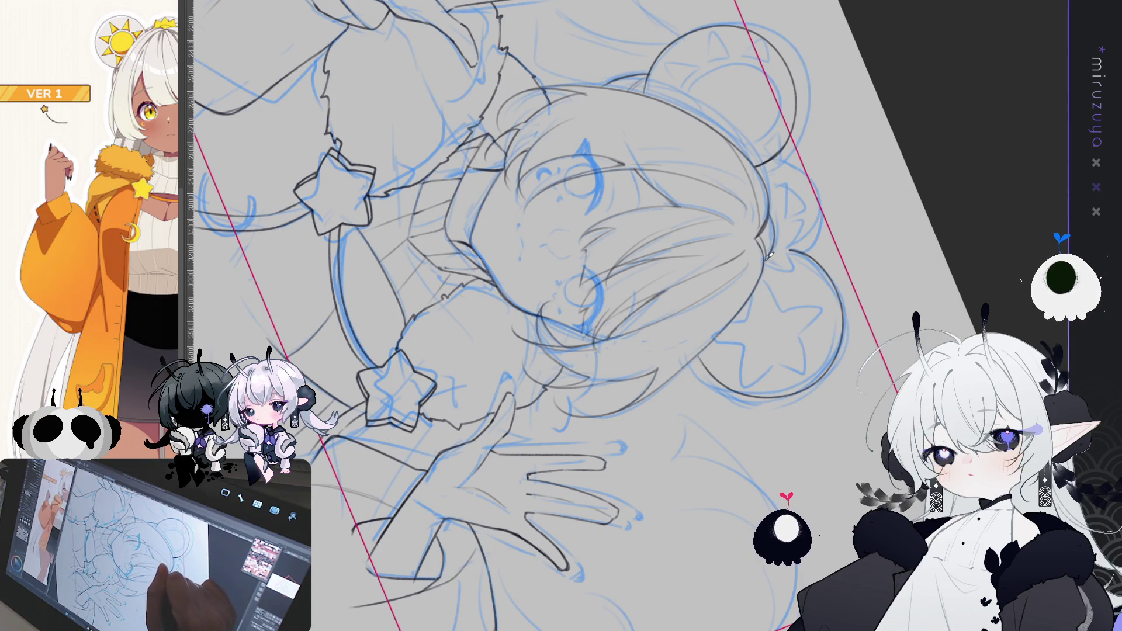
{"action": "mouse_move", "coordinate": [770, 256]}
{"action": "left_mouse_down"}
{"action": "mouse_move", "coordinate": [837, 435]}
{"action": "mouse_move", "coordinate": [818, 491]}
{"action": "left_mouse_up"}
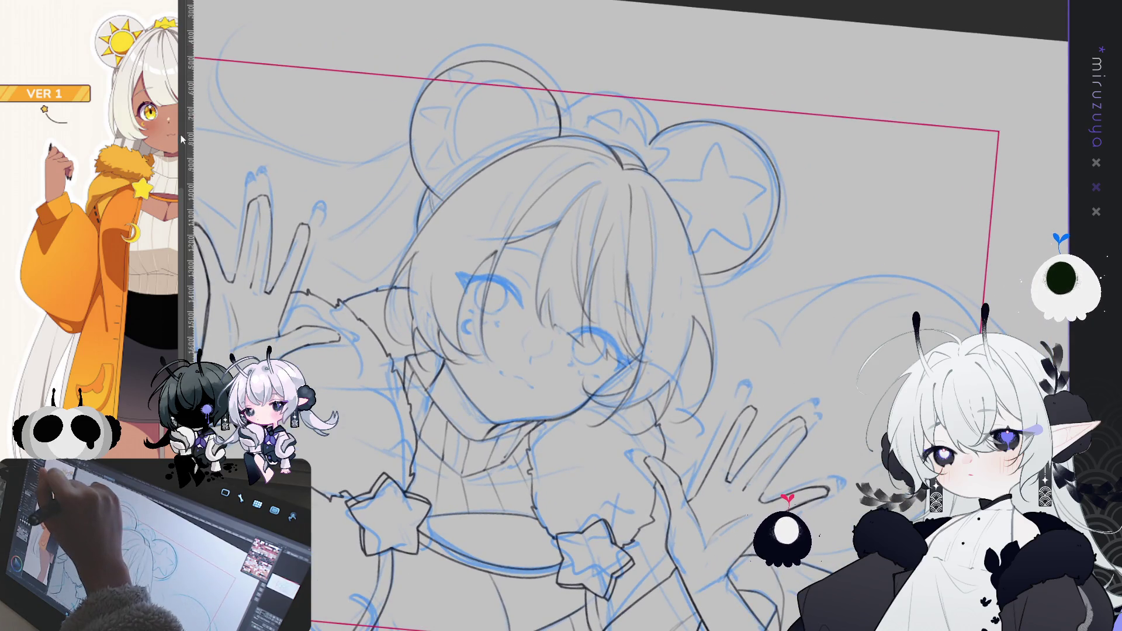
{"action": "left_click_drag", "start_coordinate": [490, 101], "coordinate": [612, 179]}
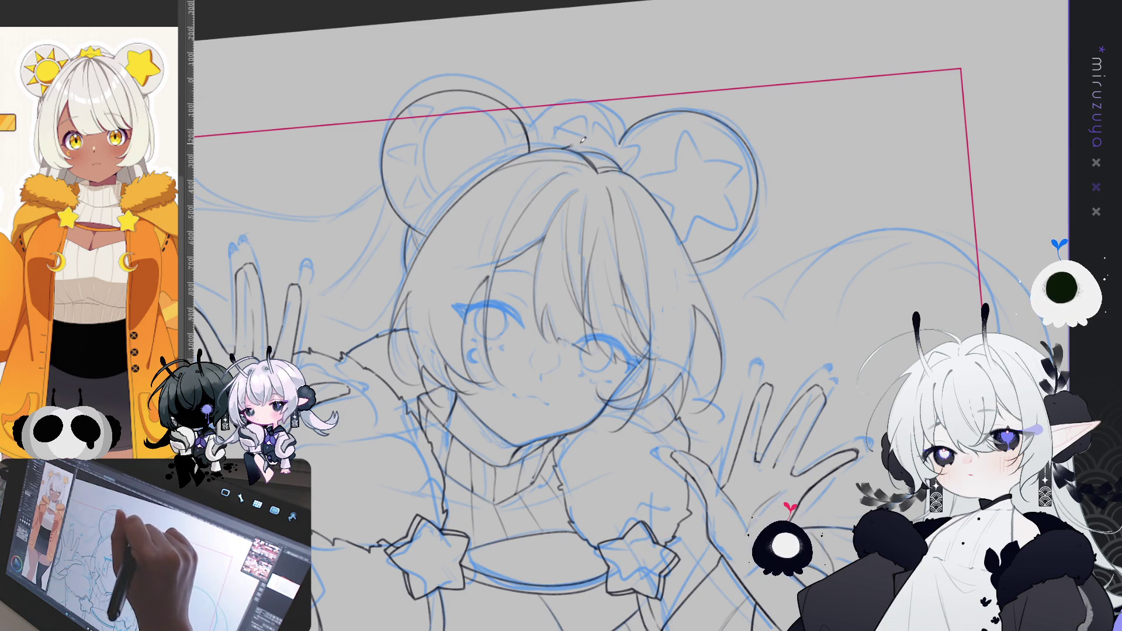
{"action": "left_click_drag", "start_coordinate": [581, 144], "coordinate": [617, 125]}
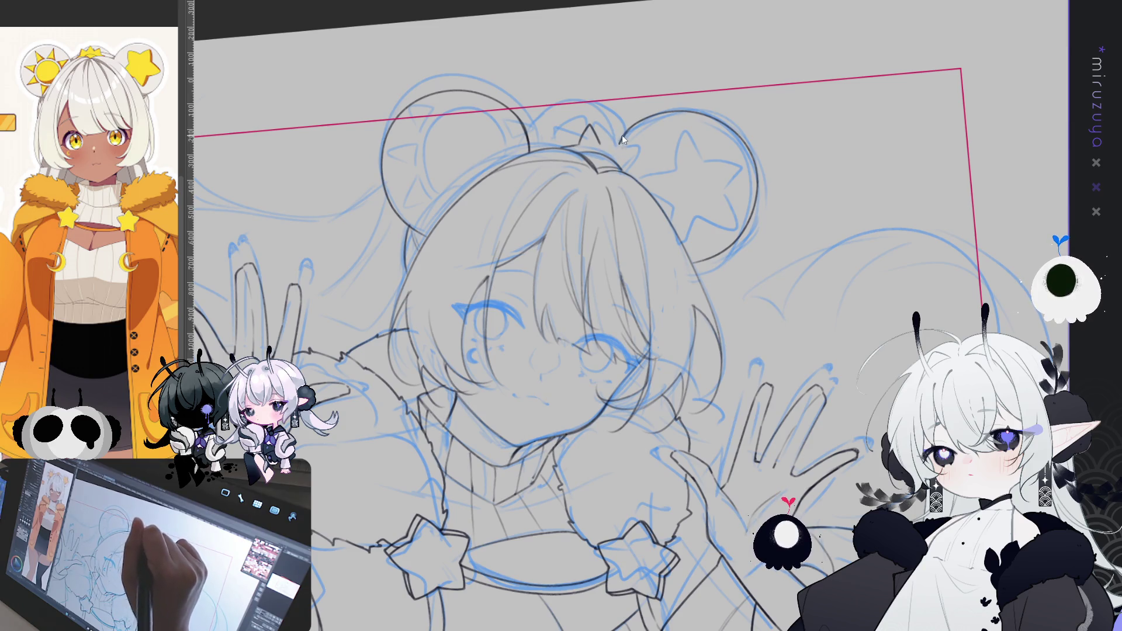
{"action": "key", "text": "ctrl+z"}
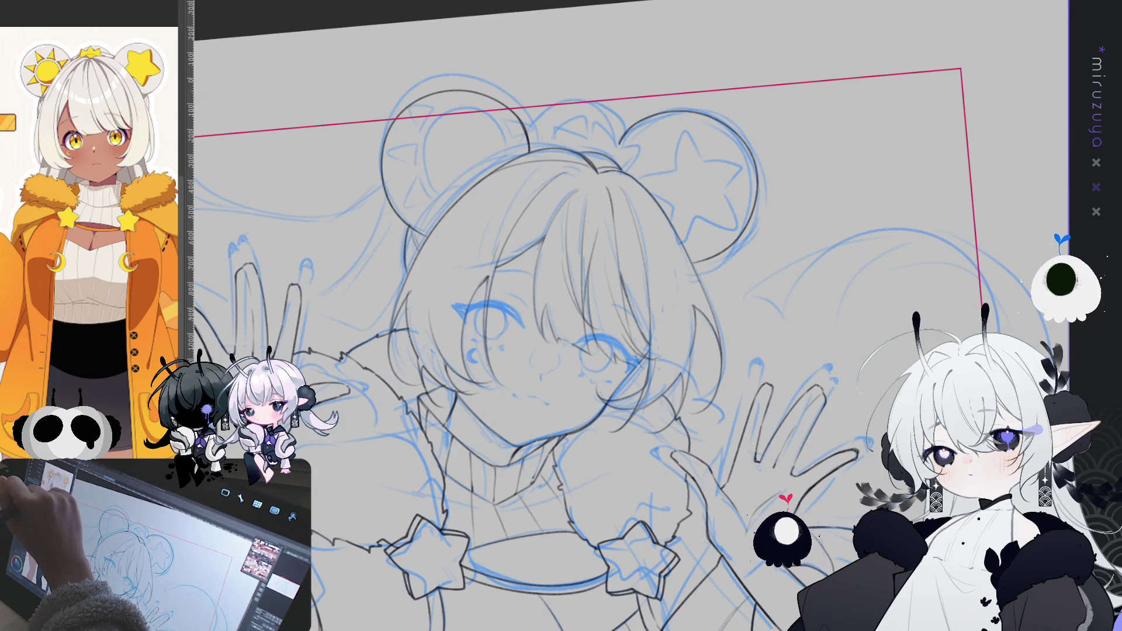
{"action": "mouse_move", "coordinate": [880, 115]}
{"action": "left_mouse_down"}
{"action": "mouse_move", "coordinate": [1056, 86]}
{"action": "mouse_move", "coordinate": [705, 199]}
{"action": "left_mouse_up"}
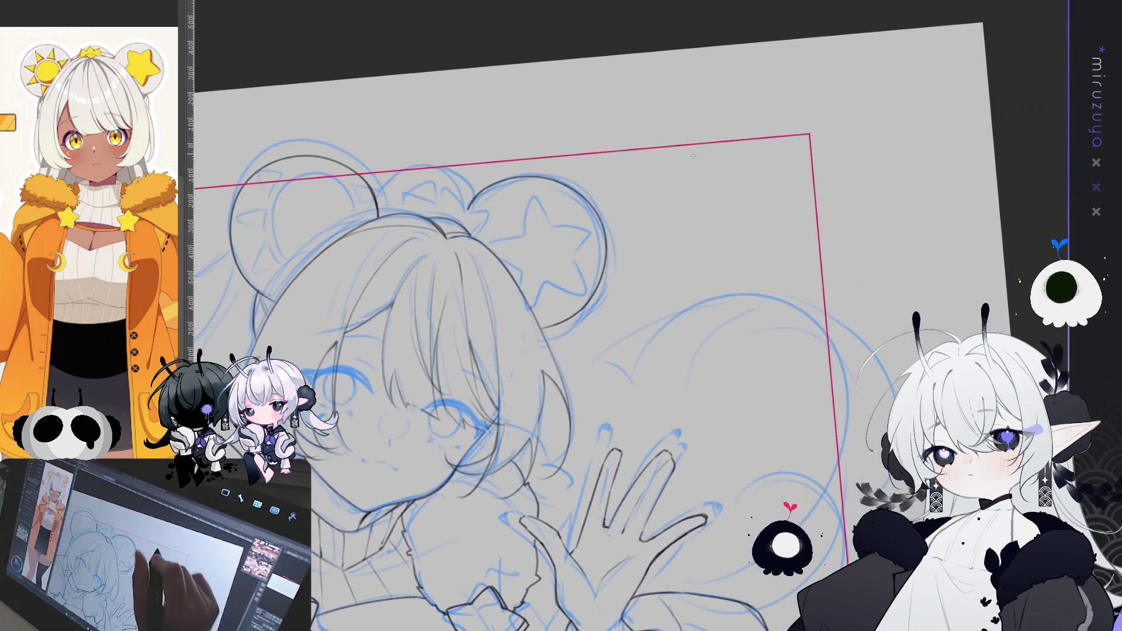
{"action": "left_click", "coordinate": [705, 199]}
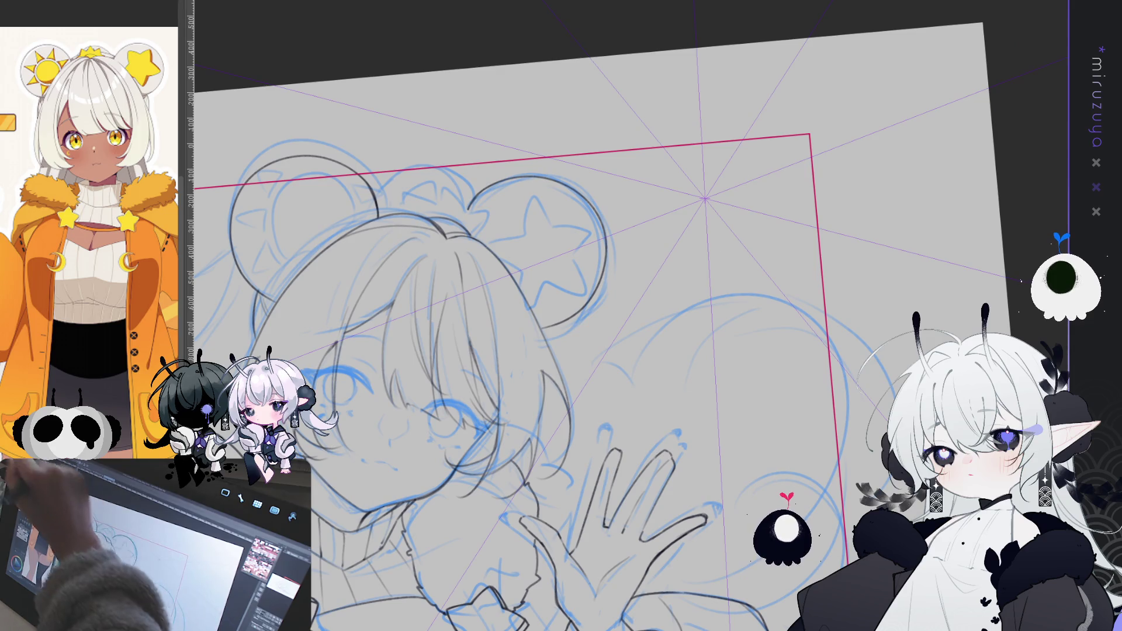
Step: Re-place the radial ruler above the right ear, turn off its snapping, and hide its guides with Ctrl+1
{"action": "left_click_drag", "start_coordinate": [686, 227], "coordinate": [718, 170]}
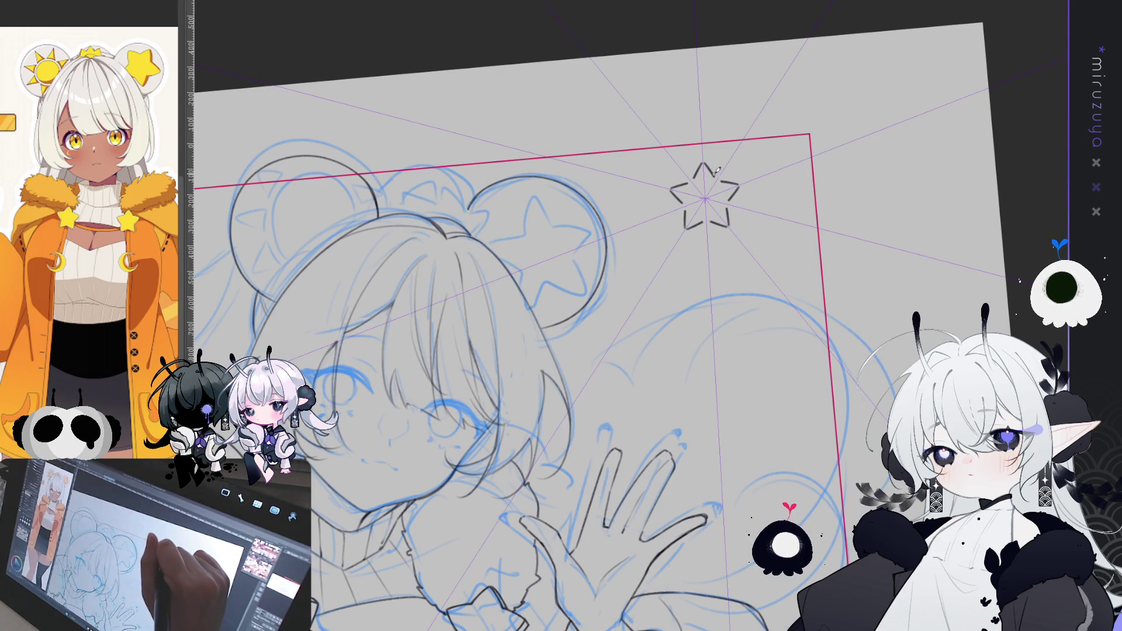
{"action": "key", "text": "ctrl+z"}
{"action": "key", "text": "ctrl+z"}
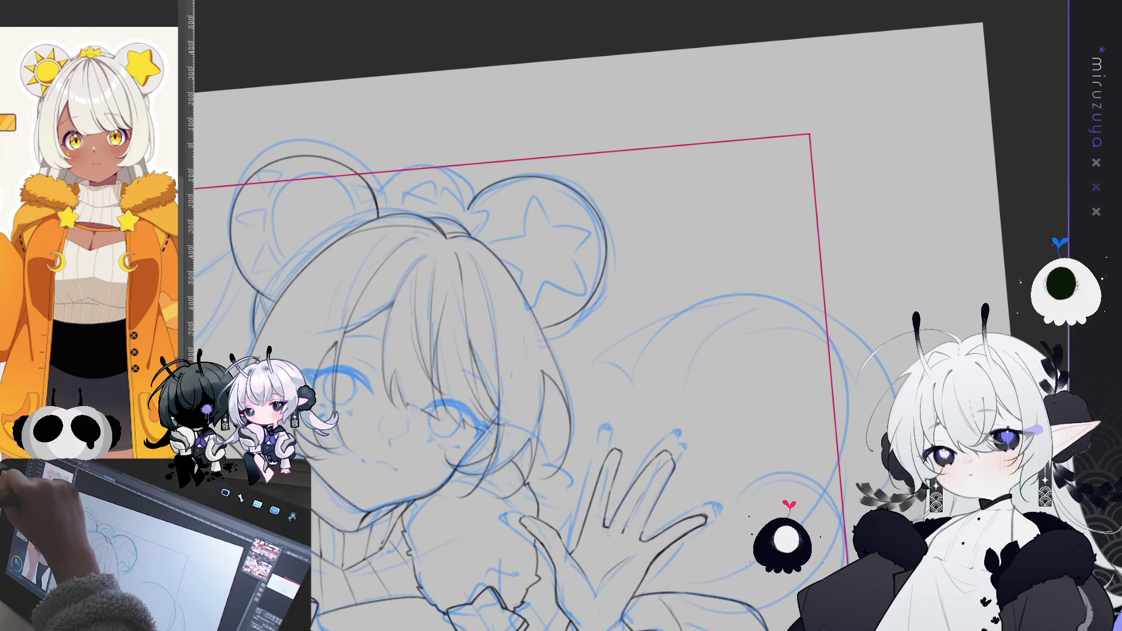
{"action": "left_click", "coordinate": [715, 208]}
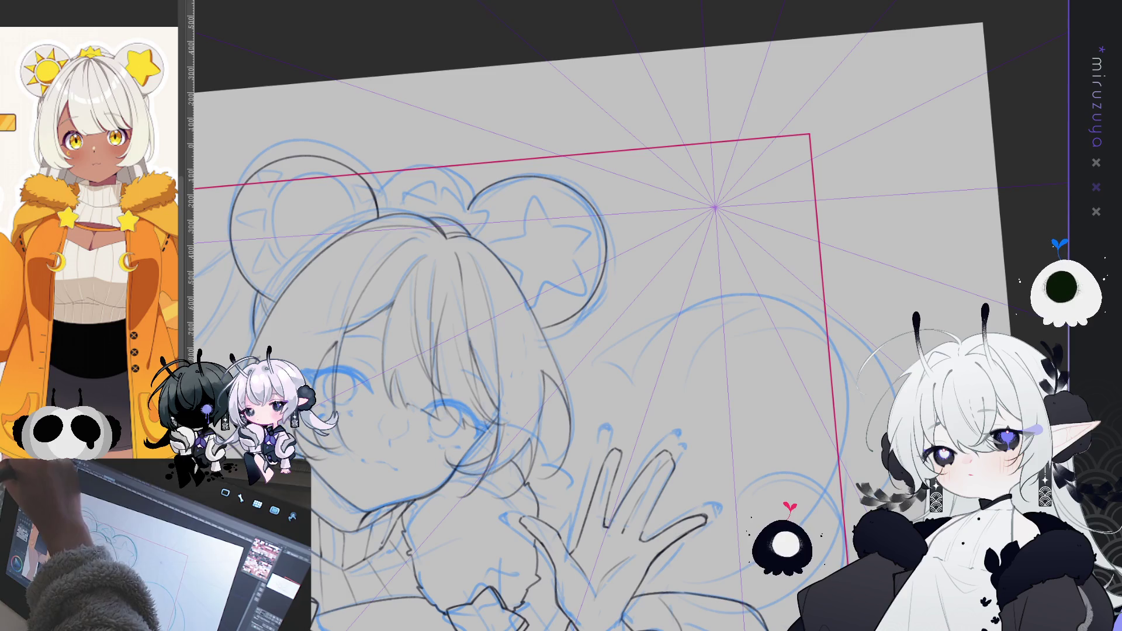
{"action": "mouse_move", "coordinate": [722, 169]}
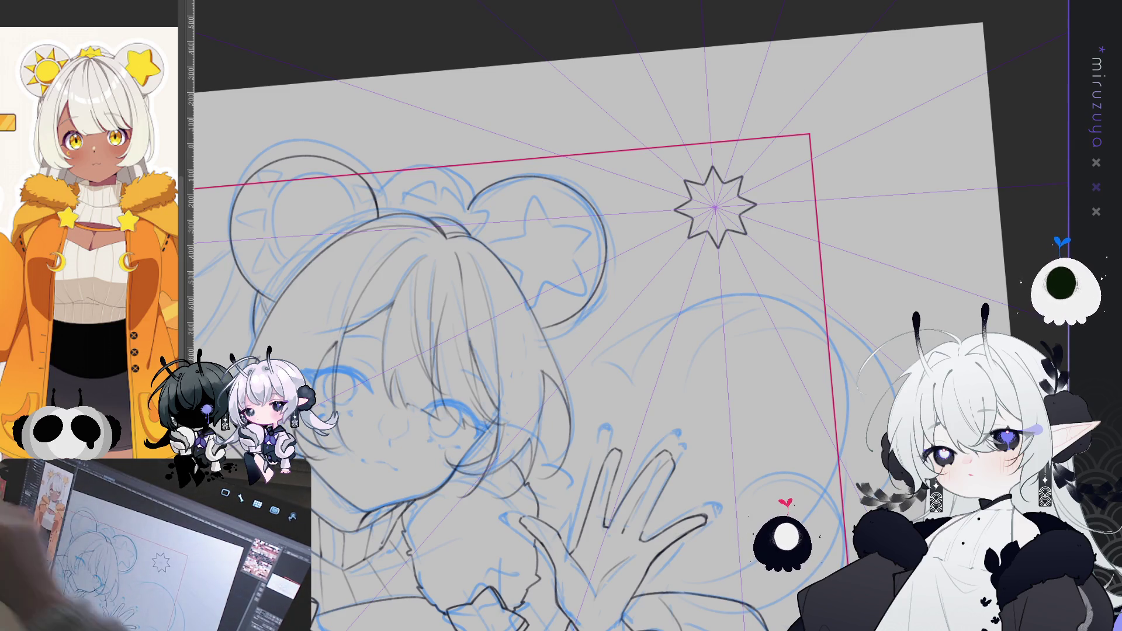
{"action": "left_click", "coordinate": [718, 177]}
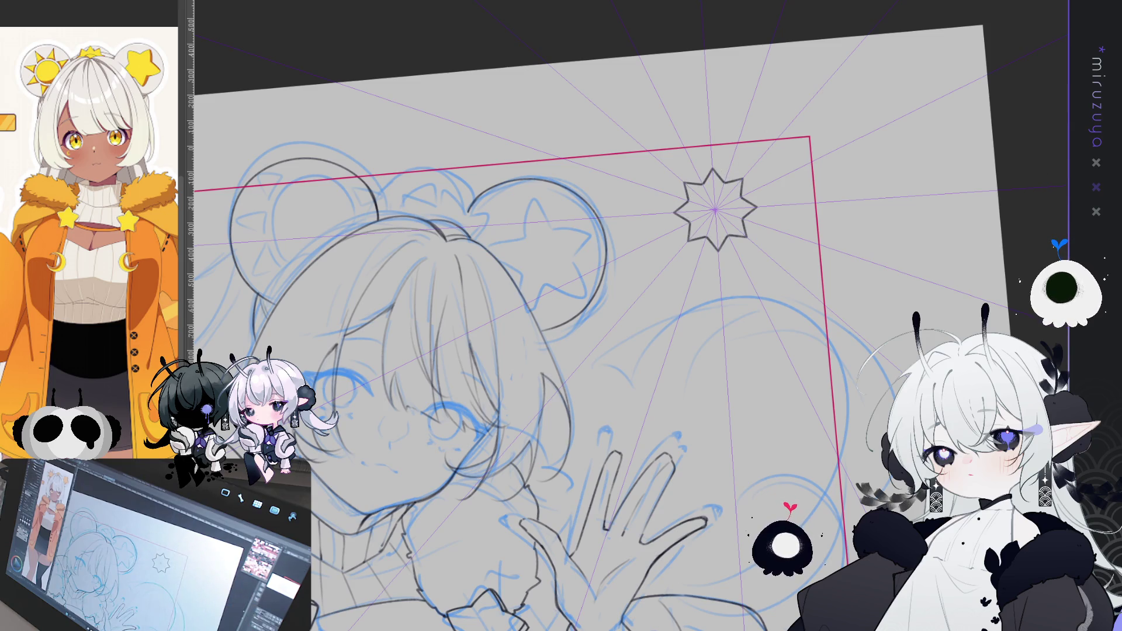
{"action": "key", "text": "ctrl+1"}
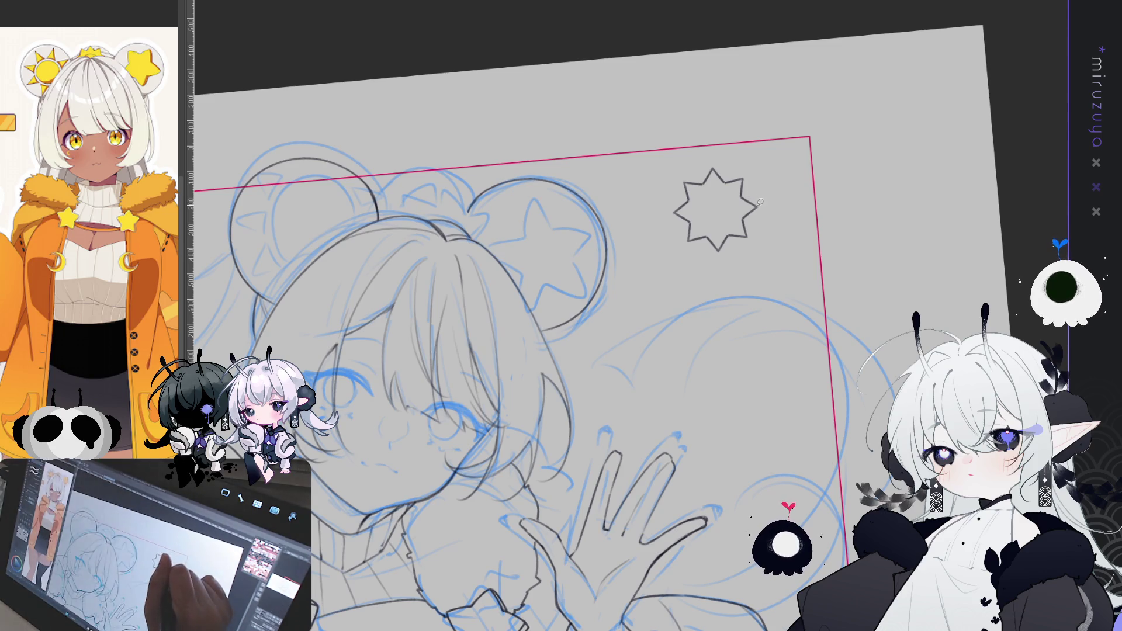
Step: Delete the star's lower half, then shrink, tilt and move the remaining top onto the head
{"action": "left_click_drag", "start_coordinate": [672, 213], "coordinate": [758, 205]}
{"action": "key", "text": "Delete"}
{"action": "mouse_move", "coordinate": [719, 255]}
{"action": "left_mouse_down"}
{"action": "mouse_move", "coordinate": [671, 245]}
{"action": "mouse_move", "coordinate": [649, 193]}
{"action": "mouse_move", "coordinate": [718, 255]}
{"action": "left_mouse_up"}
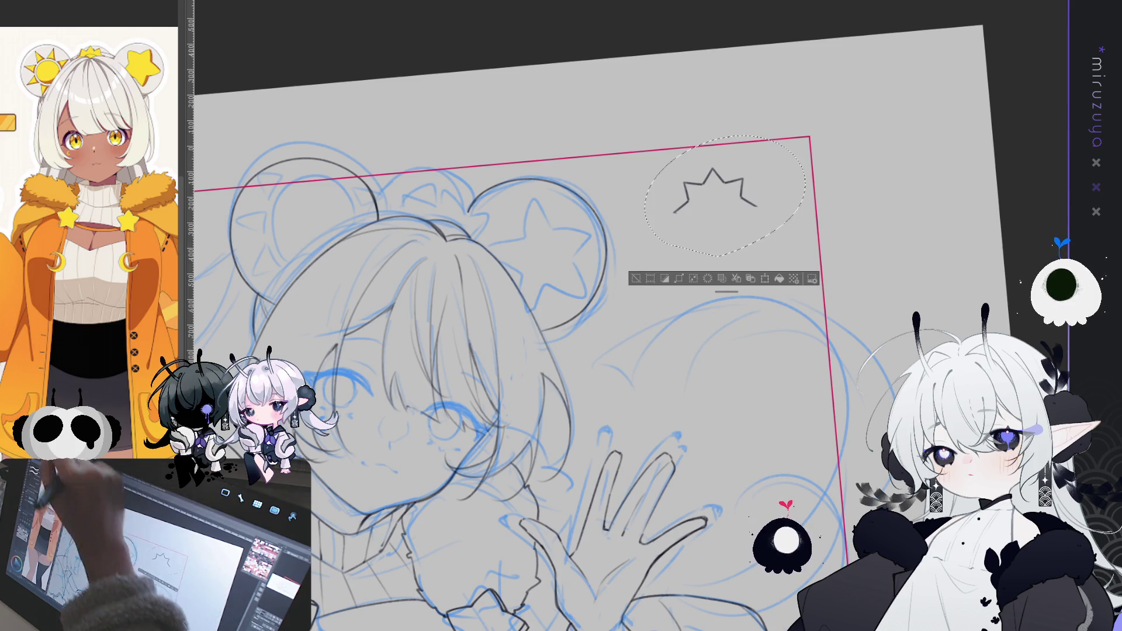
{"action": "key", "text": "ctrl+t"}
{"action": "left_click_drag", "start_coordinate": [759, 146], "coordinate": [514, 210]}
{"action": "left_click_drag", "start_coordinate": [564, 167], "coordinate": [578, 157]}
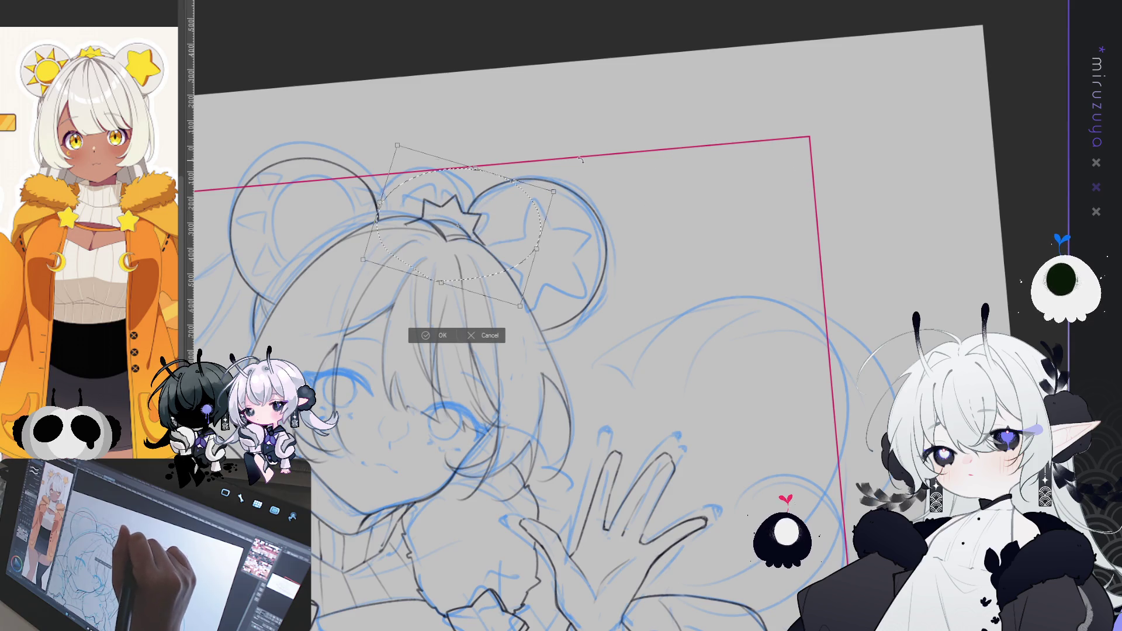
{"action": "left_click_drag", "start_coordinate": [508, 223], "coordinate": [515, 225]}
{"action": "left_click", "coordinate": [437, 334]}
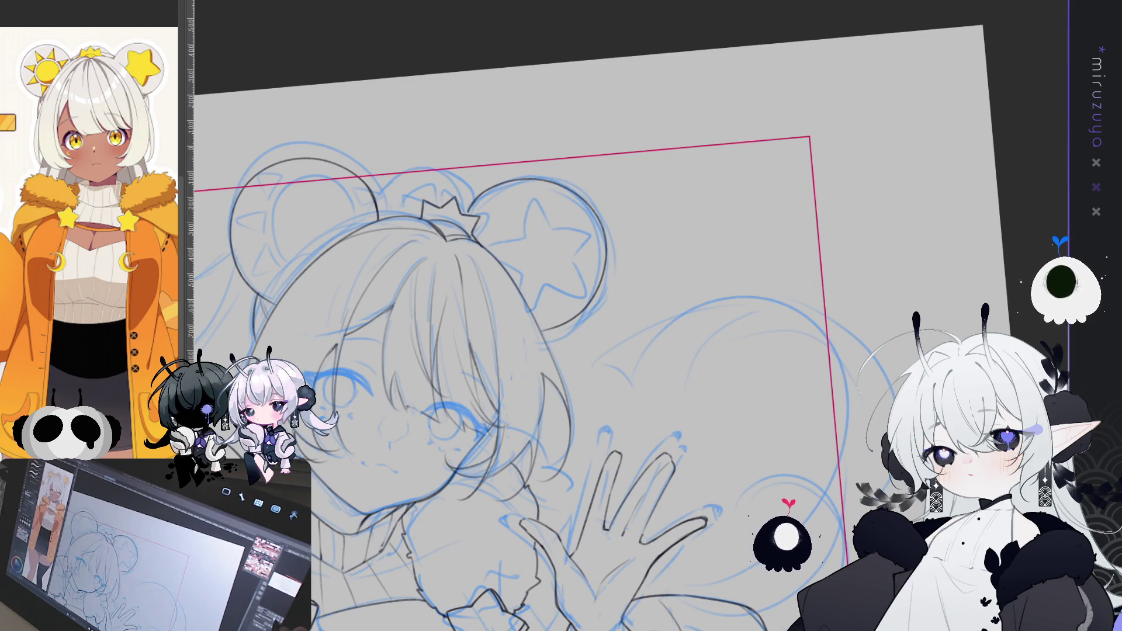
{"action": "key", "text": "ctrl+at"}
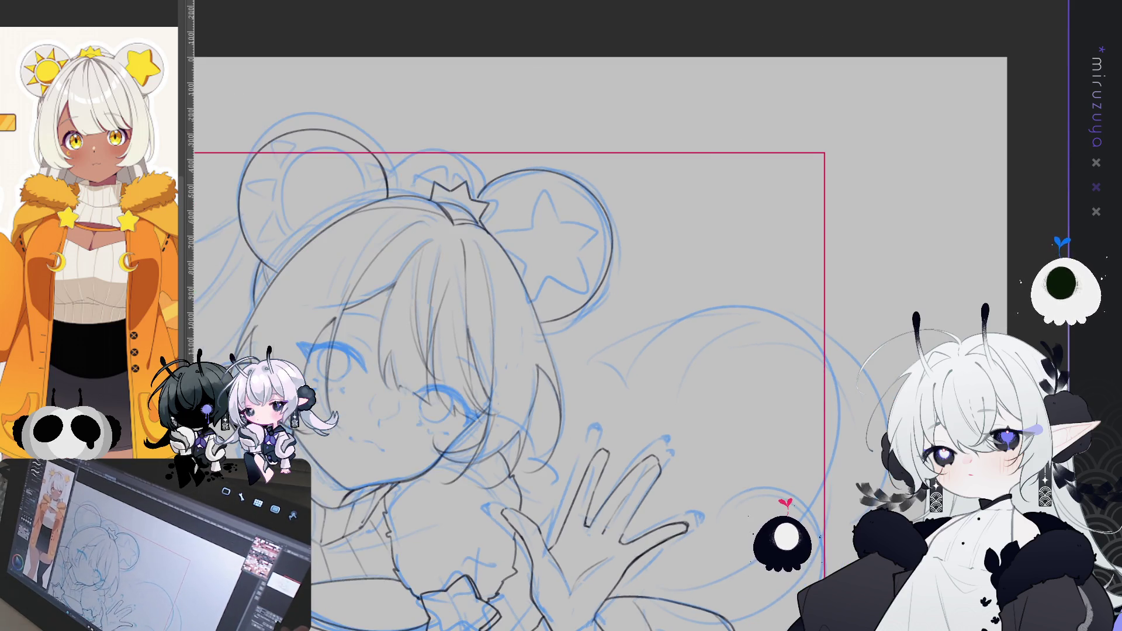
Step: On the mirrored canvas, draw a rounded arc over the head behind the star ornament, redrawing it until it fits
{"action": "key", "text": "h"}
{"action": "key", "text": "h"}
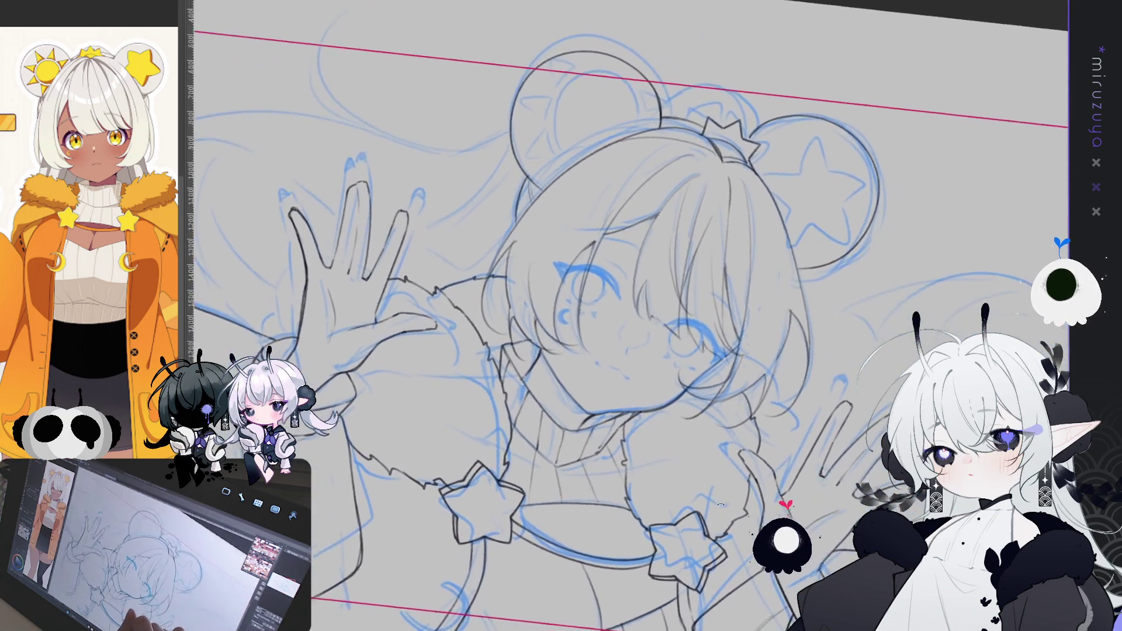
{"action": "left_click_drag", "start_coordinate": [717, 127], "coordinate": [618, 136]}
{"action": "key", "text": "ctrl+z"}
{"action": "left_click_drag", "start_coordinate": [717, 124], "coordinate": [615, 133]}
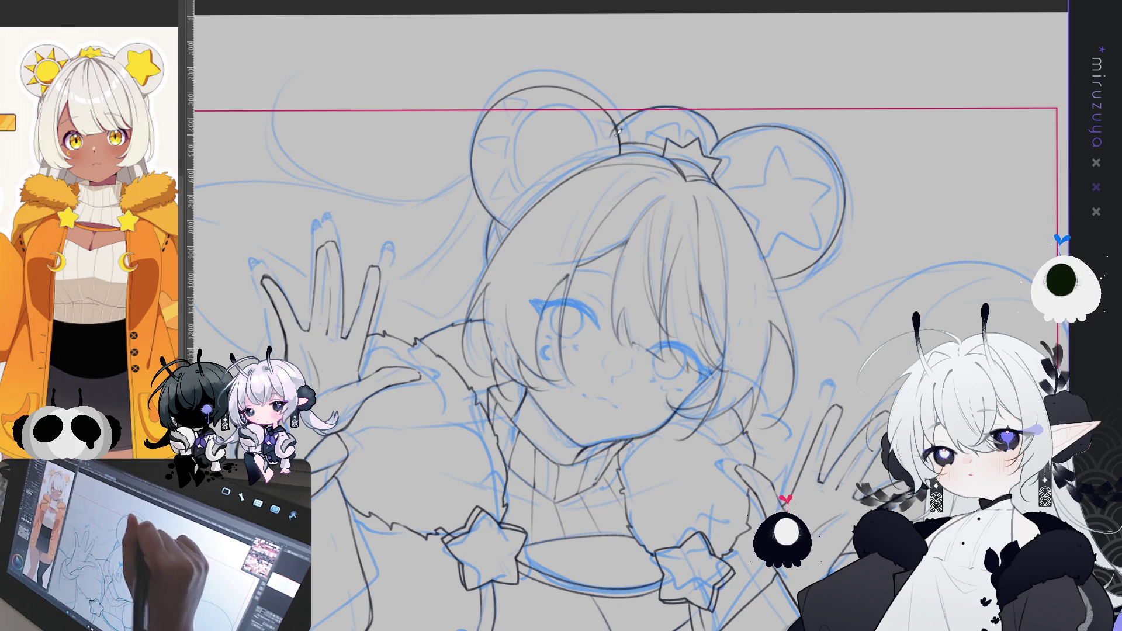
{"action": "key", "text": "ctrl+z"}
{"action": "mouse_move", "coordinate": [717, 126]}
{"action": "left_mouse_down"}
{"action": "mouse_move", "coordinate": [634, 114]}
{"action": "mouse_move", "coordinate": [621, 139]}
{"action": "left_mouse_up"}
{"action": "key", "text": "ctrl+z"}
{"action": "mouse_move", "coordinate": [718, 124]}
{"action": "left_mouse_down"}
{"action": "mouse_move", "coordinate": [633, 116]}
{"action": "mouse_move", "coordinate": [620, 139]}
{"action": "left_mouse_up"}
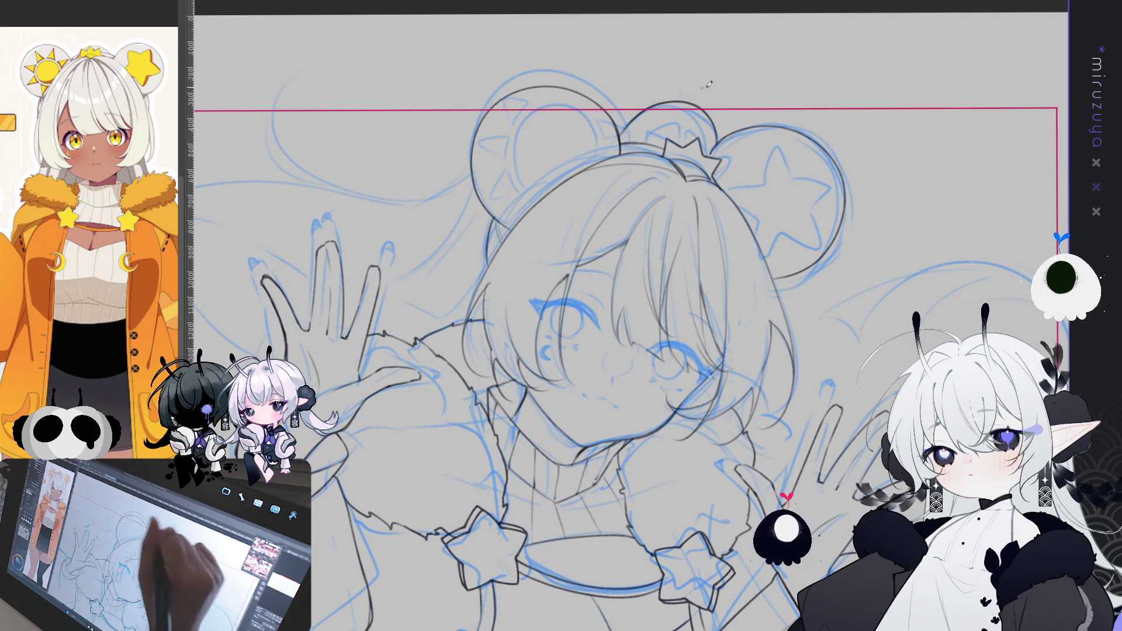
{"action": "mouse_move", "coordinate": [693, 141]}
{"action": "left_mouse_down"}
{"action": "mouse_move", "coordinate": [689, 110]}
{"action": "mouse_move", "coordinate": [666, 122]}
{"action": "mouse_move", "coordinate": [660, 148]}
{"action": "left_mouse_up"}
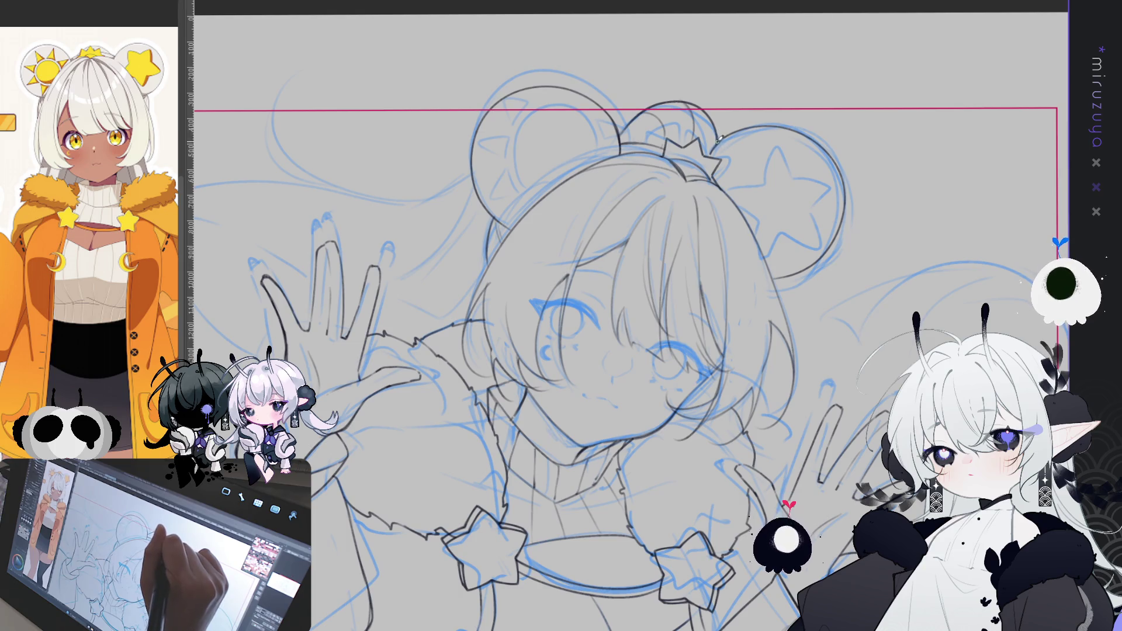
{"action": "key", "text": "h"}
{"action": "key", "text": "h"}
{"action": "scroll", "coordinate": [628, 315], "scroll_direction": "down", "scroll_amount": 3}
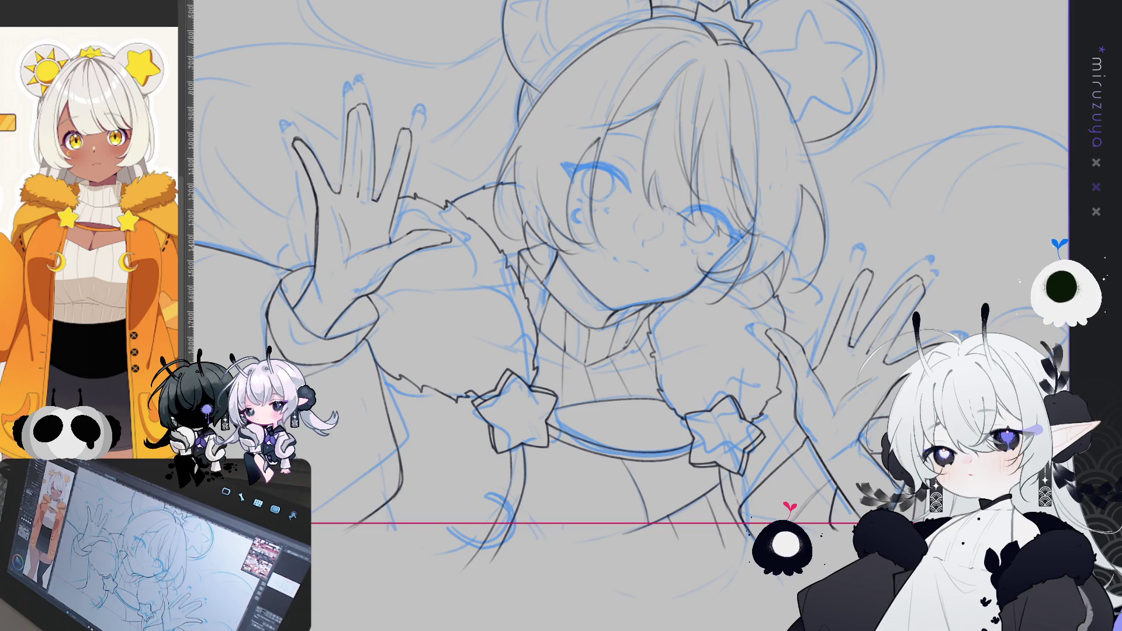
{"action": "scroll", "coordinate": [628, 315], "scroll_direction": "up", "scroll_amount": 3}
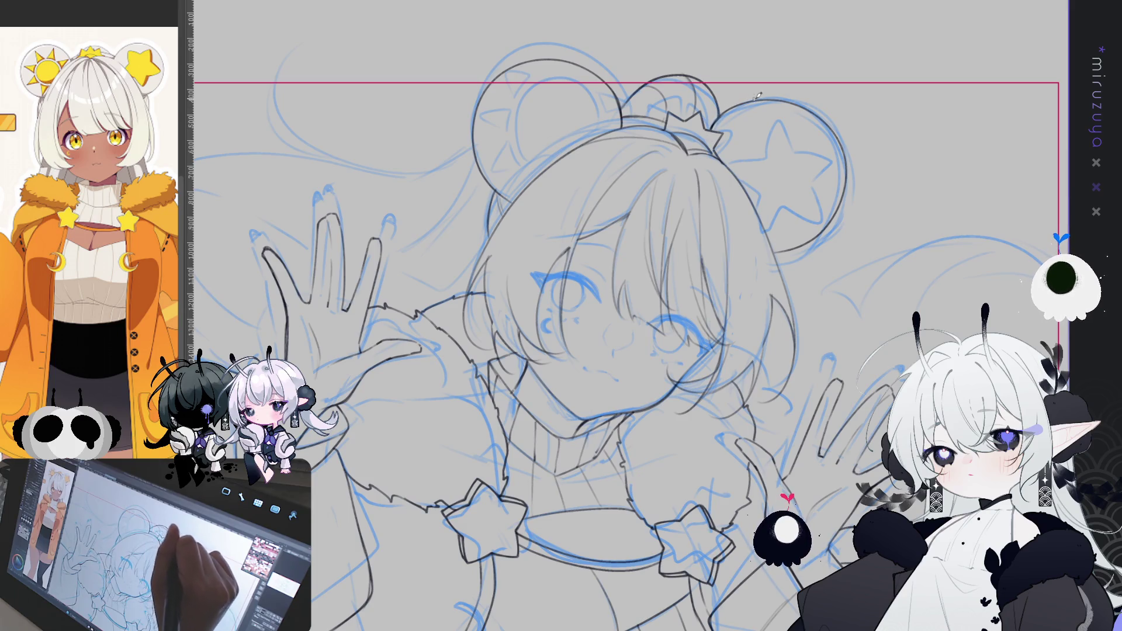
{"action": "mouse_move", "coordinate": [814, 450]}
{"action": "left_mouse_down"}
{"action": "mouse_move", "coordinate": [894, 352]}
{"action": "mouse_move", "coordinate": [850, 491]}
{"action": "mouse_move", "coordinate": [871, 481]}
{"action": "mouse_move", "coordinate": [785, 413]}
{"action": "mouse_move", "coordinate": [857, 439]}
{"action": "left_mouse_up"}
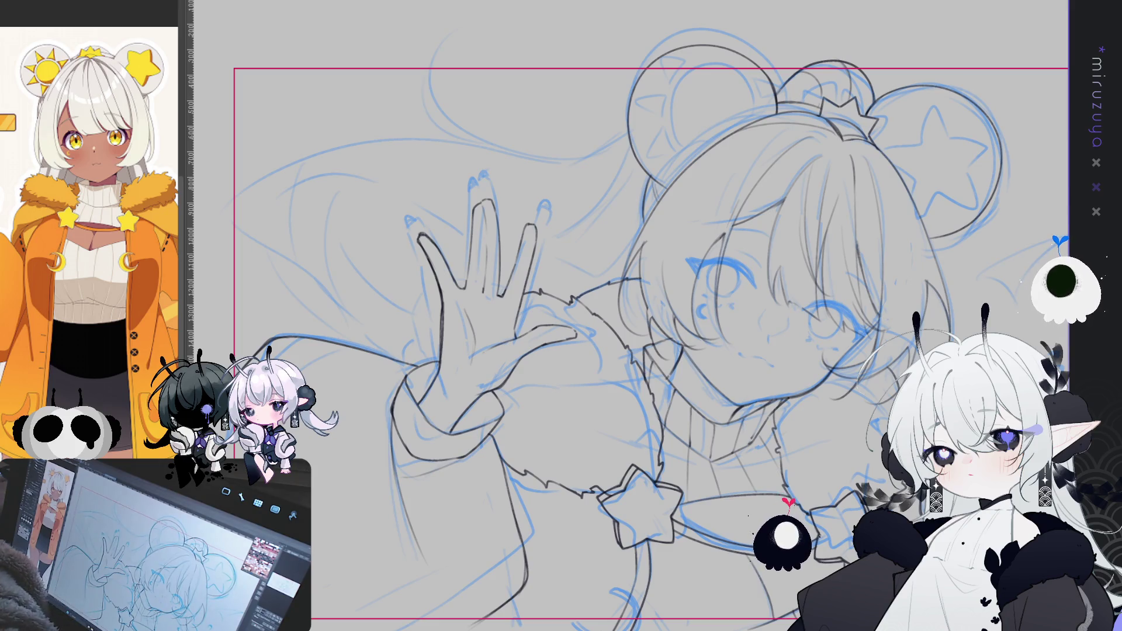
{"action": "mouse_move", "coordinate": [680, 177]}
{"action": "left_mouse_down"}
{"action": "mouse_move", "coordinate": [634, 93]}
{"action": "mouse_move", "coordinate": [593, 151]}
{"action": "left_mouse_up"}
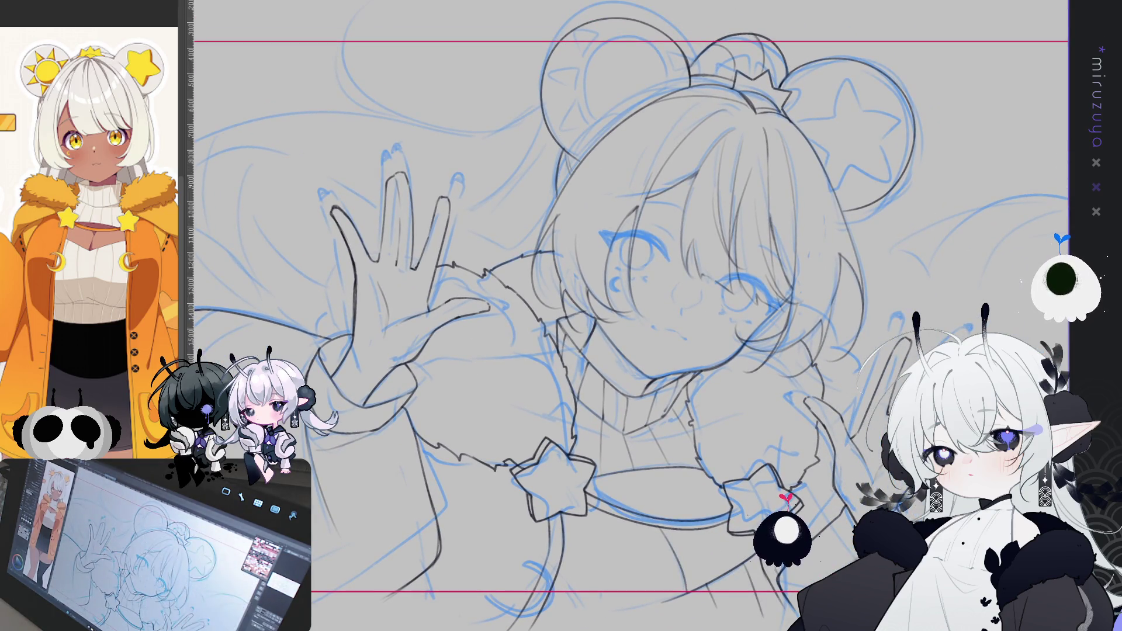
{"action": "key", "text": "ctrl+h"}
{"action": "key", "text": "ctrl+h"}
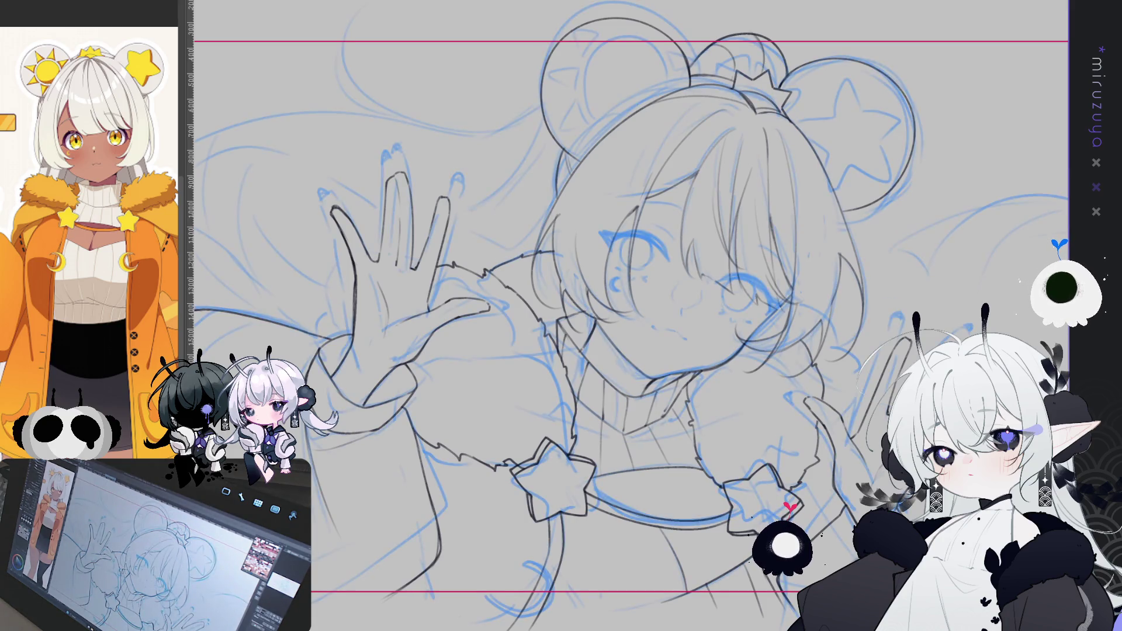
{"action": "key", "text": "h"}
{"action": "key", "text": "h"}
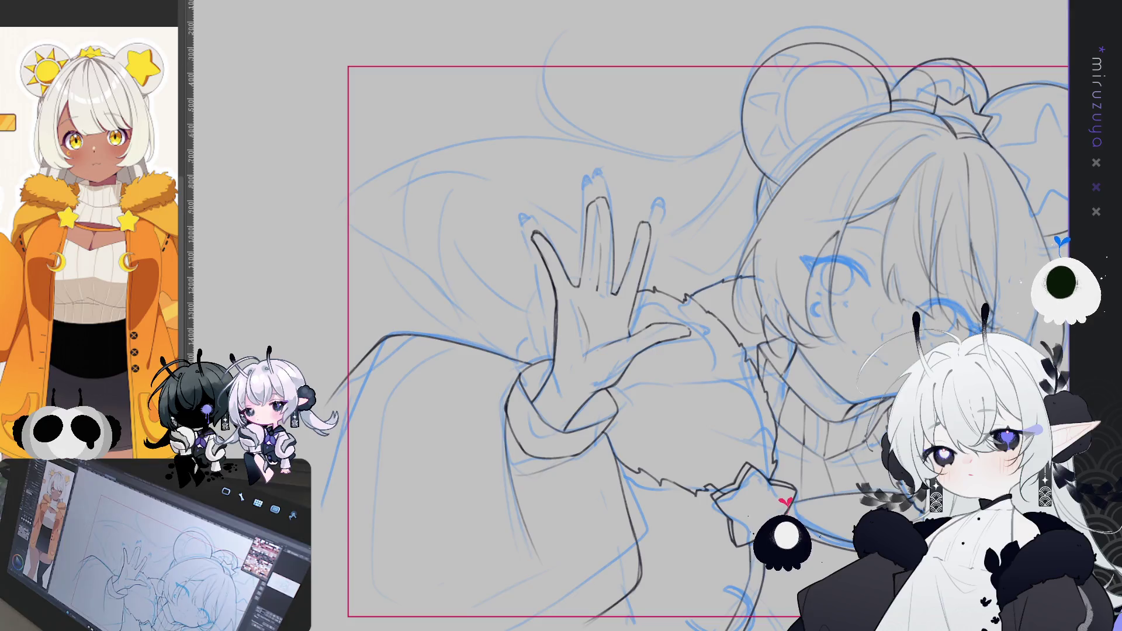
{"action": "key", "text": "ctrl+0"}
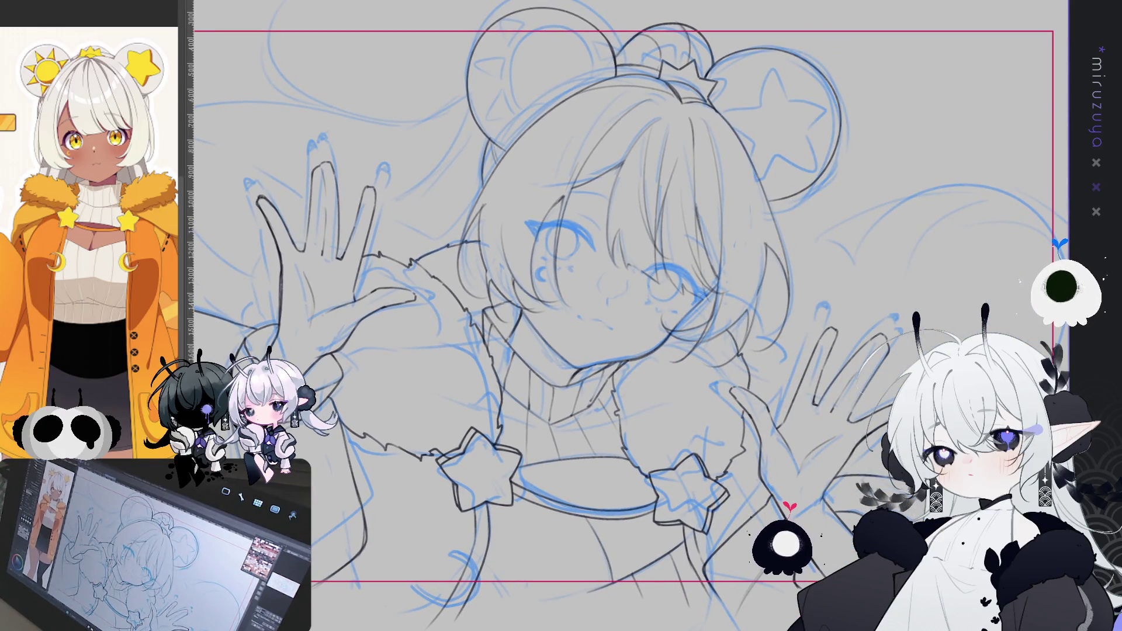
{"action": "scroll", "coordinate": [621, 316], "scroll_direction": "down", "scroll_amount": 1}
{"action": "scroll", "coordinate": [621, 315], "scroll_direction": "down", "scroll_amount": 2}
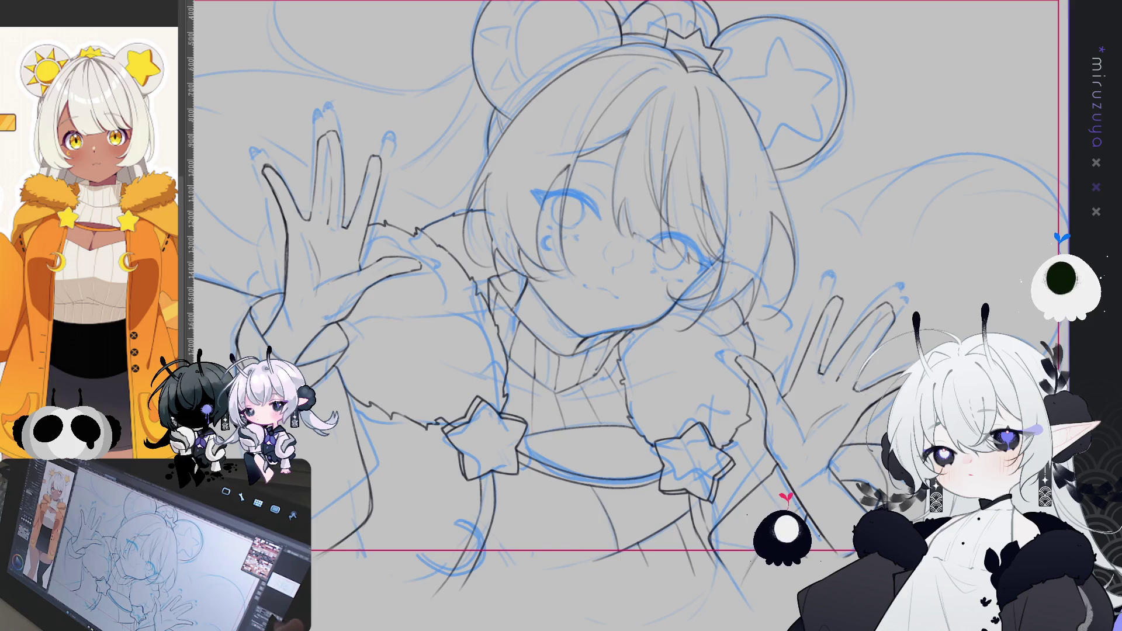
{"action": "scroll", "coordinate": [620, 316], "scroll_direction": "up", "scroll_amount": 3}
{"action": "key", "text": "h"}
{"action": "left_click_drag", "start_coordinate": [627, 316], "coordinate": [505, 356]}
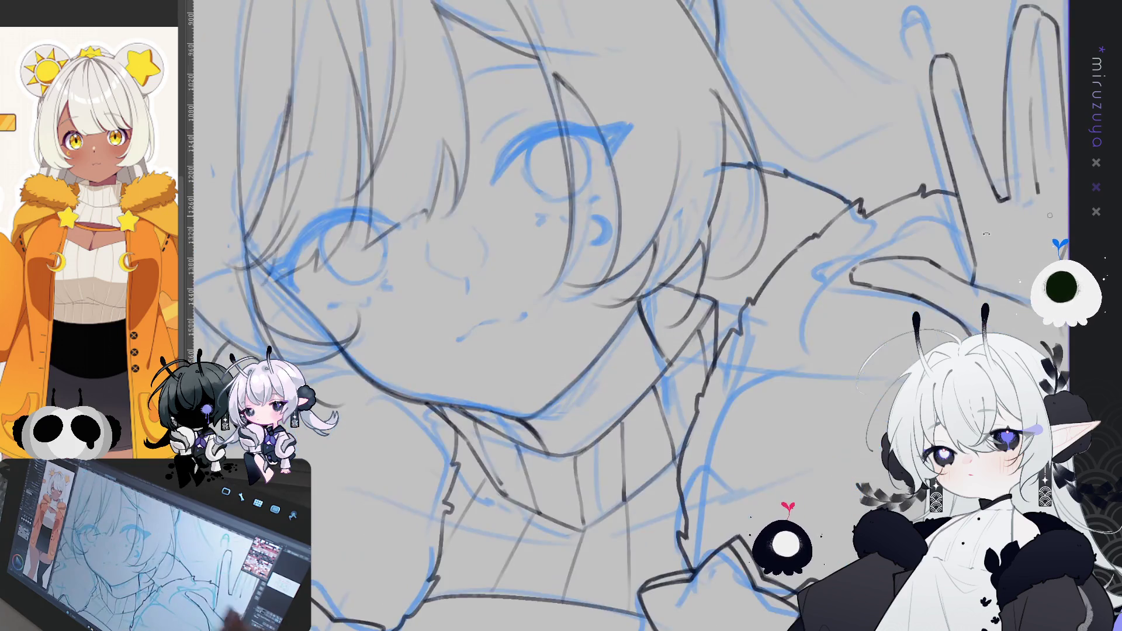
Step: Zoom into the face and ink over the right eye's upper eyelid to thicken it
{"action": "scroll", "coordinate": [620, 373], "scroll_direction": "up", "scroll_amount": 2}
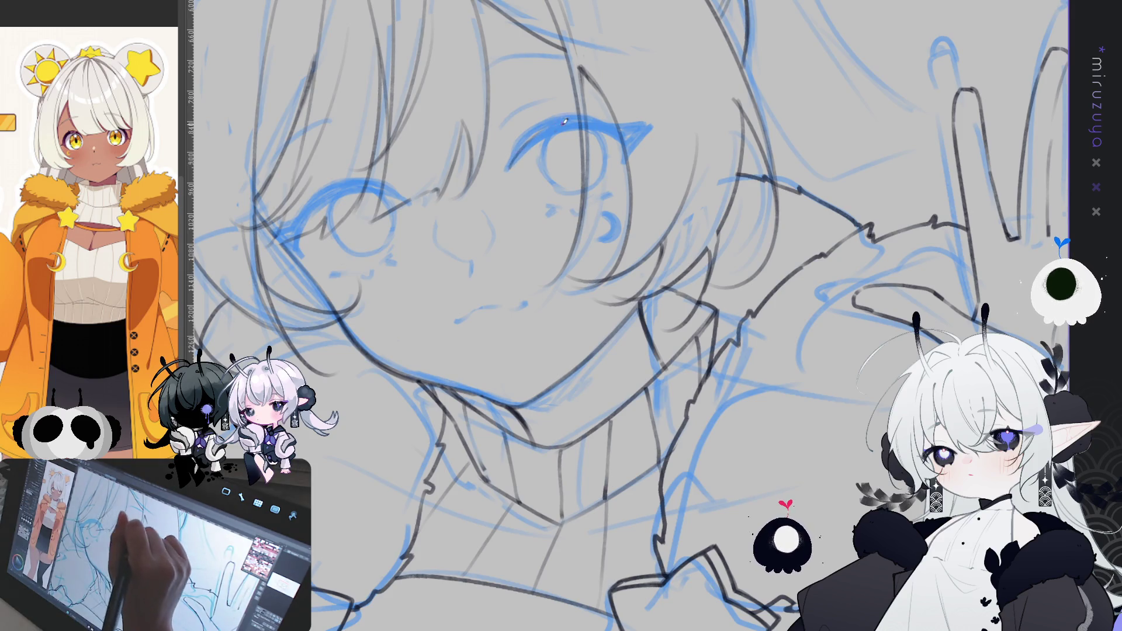
{"action": "mouse_move", "coordinate": [562, 126]}
{"action": "left_mouse_down"}
{"action": "mouse_move", "coordinate": [510, 171]}
{"action": "mouse_move", "coordinate": [613, 133]}
{"action": "mouse_move", "coordinate": [630, 153]}
{"action": "left_mouse_up"}
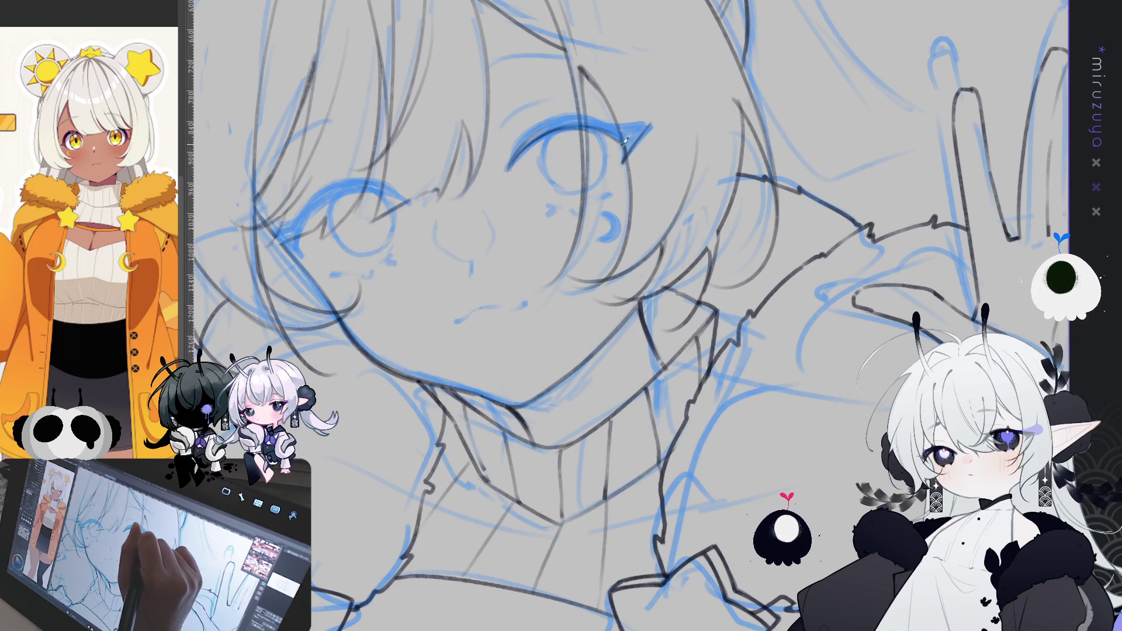
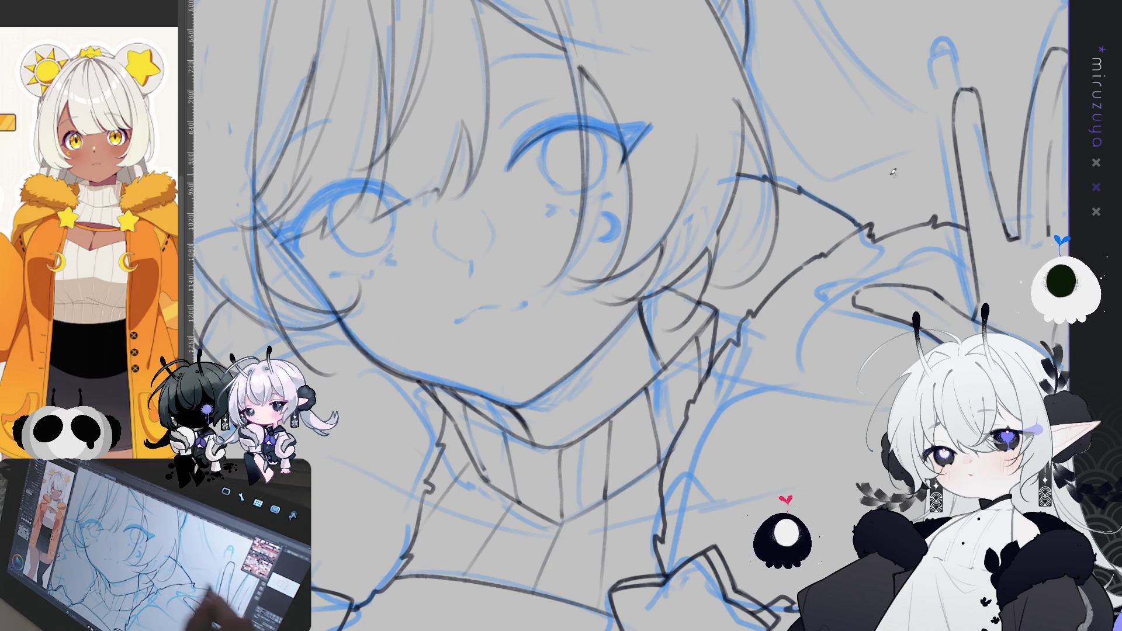
Step: Rotate the canvas and retrace the right eye's upper lash curve with thicker, darker strokes
{"action": "scroll", "coordinate": [775, 70], "scroll_direction": "up", "scroll_amount": 1}
{"action": "key", "text": "minus"}
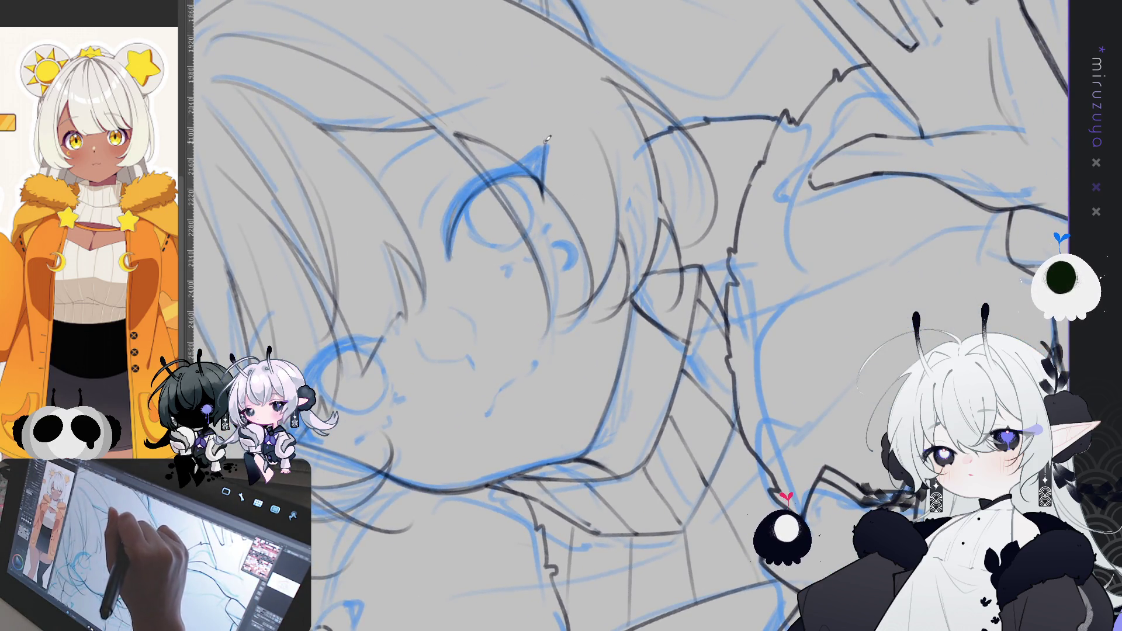
{"action": "key", "text": "minus"}
{"action": "key", "text": "minus"}
{"action": "key", "text": "minus"}
{"action": "key", "text": "minus"}
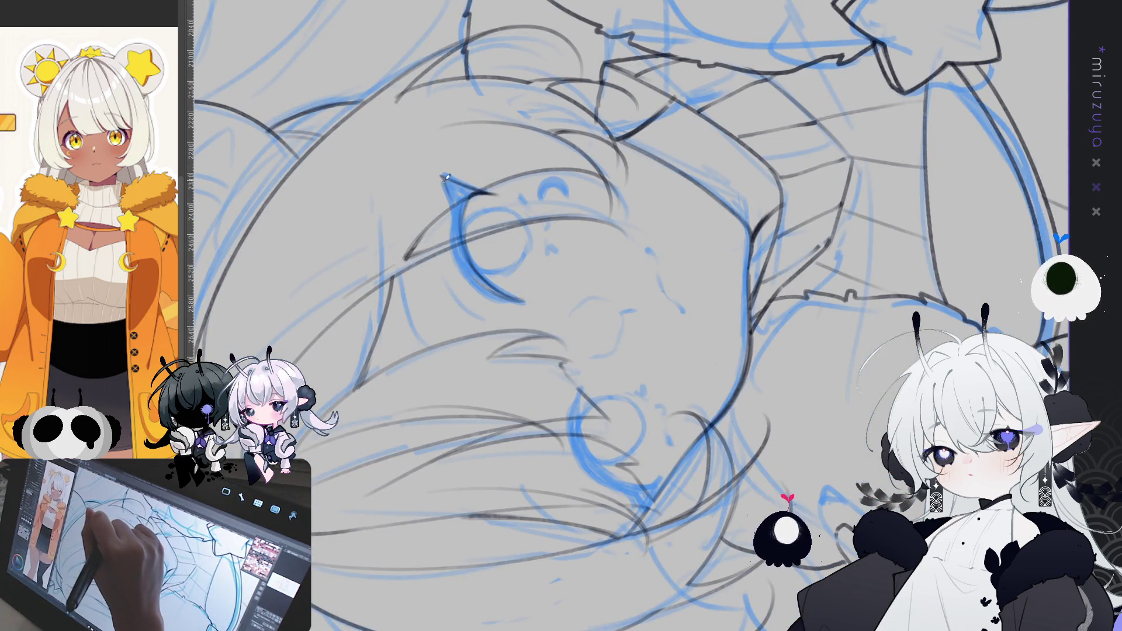
{"action": "mouse_move", "coordinate": [451, 193]}
{"action": "left_mouse_down"}
{"action": "mouse_move", "coordinate": [467, 280]}
{"action": "mouse_move", "coordinate": [455, 254]}
{"action": "mouse_move", "coordinate": [512, 298]}
{"action": "left_mouse_up"}
{"action": "key", "text": "asciicircum"}
{"action": "key", "text": "asciicircum"}
{"action": "key", "text": "asciicircum"}
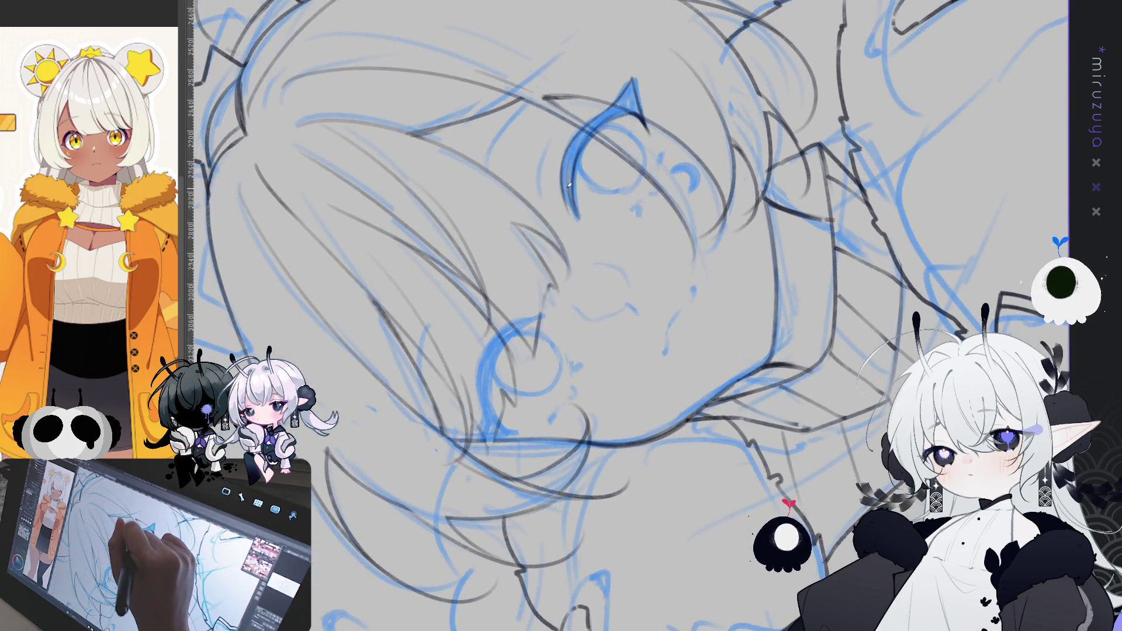
{"action": "mouse_move", "coordinate": [570, 146]}
{"action": "left_mouse_down"}
{"action": "mouse_move", "coordinate": [579, 219]}
{"action": "mouse_move", "coordinate": [587, 138]}
{"action": "left_mouse_up"}
{"action": "mouse_move", "coordinate": [570, 188]}
{"action": "left_mouse_down"}
{"action": "mouse_move", "coordinate": [579, 132]}
{"action": "mouse_move", "coordinate": [605, 111]}
{"action": "mouse_move", "coordinate": [640, 107]}
{"action": "mouse_move", "coordinate": [638, 80]}
{"action": "left_mouse_up"}
Step: Darken the lash's pointed tip and fill in the wing at the eye's outer corner
{"action": "mouse_move", "coordinate": [449, 175]}
{"action": "left_mouse_down"}
{"action": "mouse_move", "coordinate": [462, 183]}
{"action": "mouse_move", "coordinate": [545, 447]}
{"action": "mouse_move", "coordinate": [616, 233]}
{"action": "left_mouse_up"}
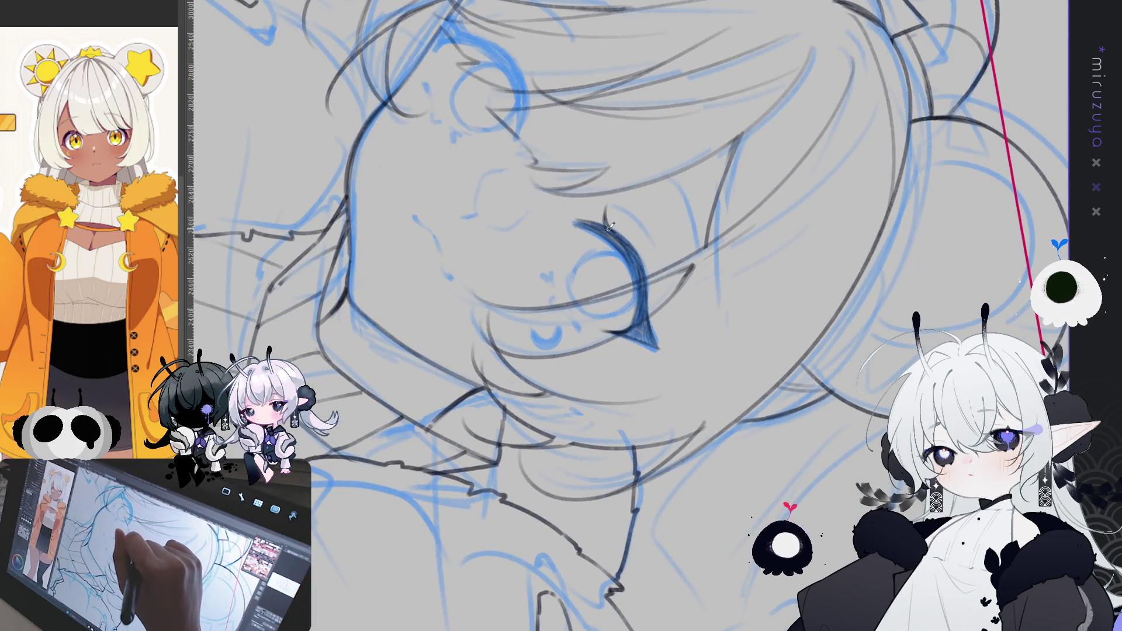
{"action": "left_click_drag", "start_coordinate": [609, 227], "coordinate": [523, 366]}
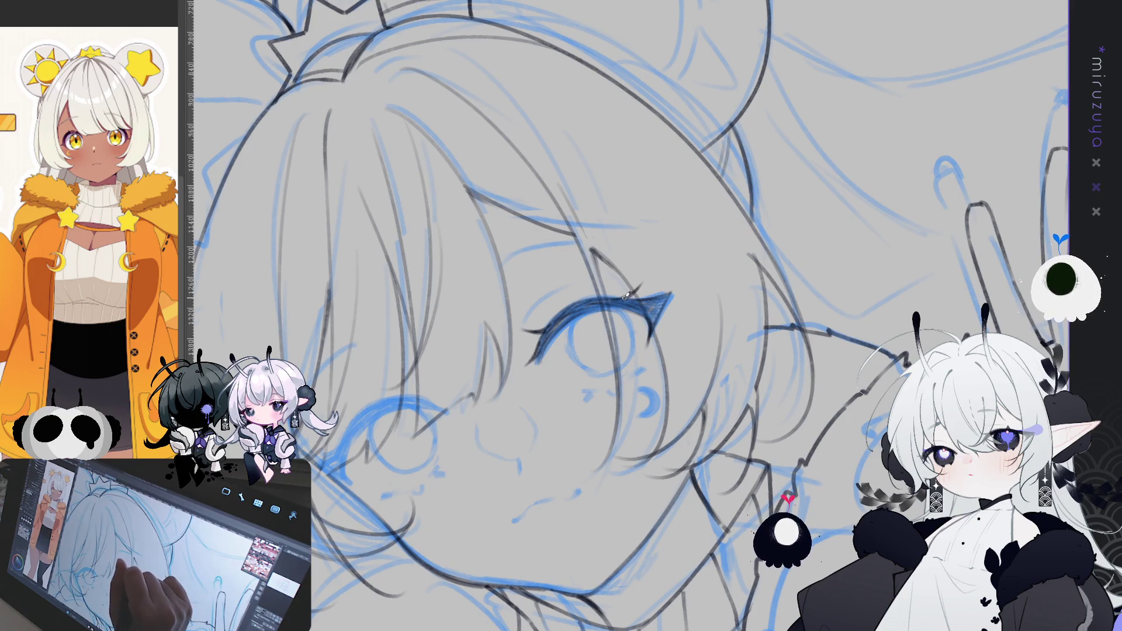
{"action": "mouse_move", "coordinate": [647, 269]}
{"action": "left_mouse_down"}
{"action": "mouse_move", "coordinate": [530, 293]}
{"action": "mouse_move", "coordinate": [542, 324]}
{"action": "left_mouse_up"}
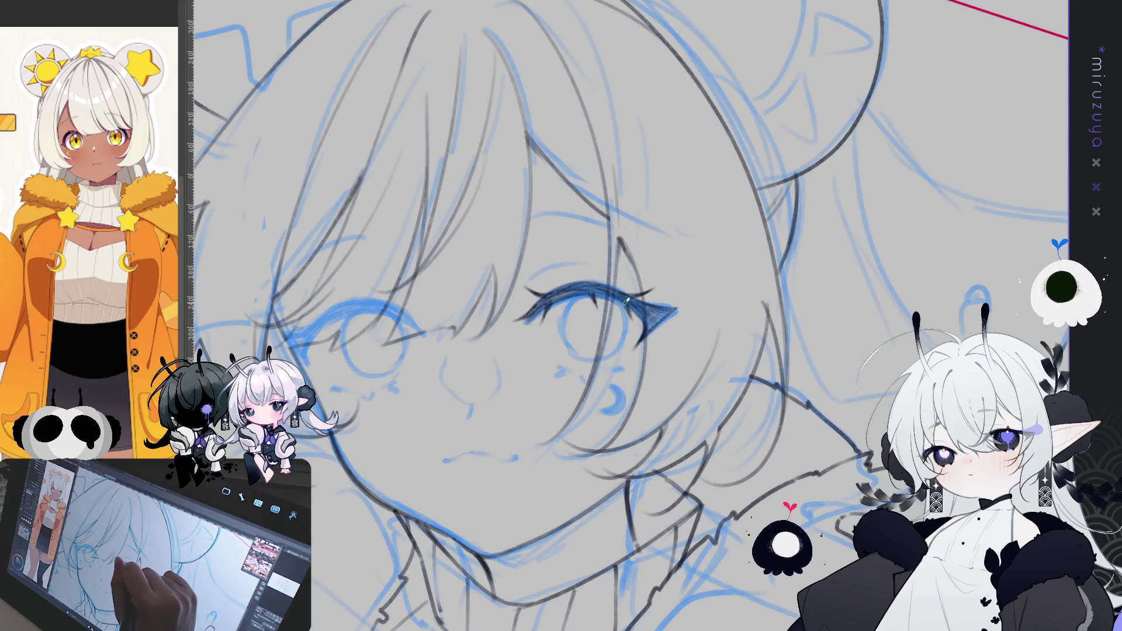
{"action": "mouse_move", "coordinate": [627, 302]}
{"action": "left_mouse_down"}
{"action": "mouse_move", "coordinate": [805, 412]}
{"action": "mouse_move", "coordinate": [607, 255]}
{"action": "left_mouse_up"}
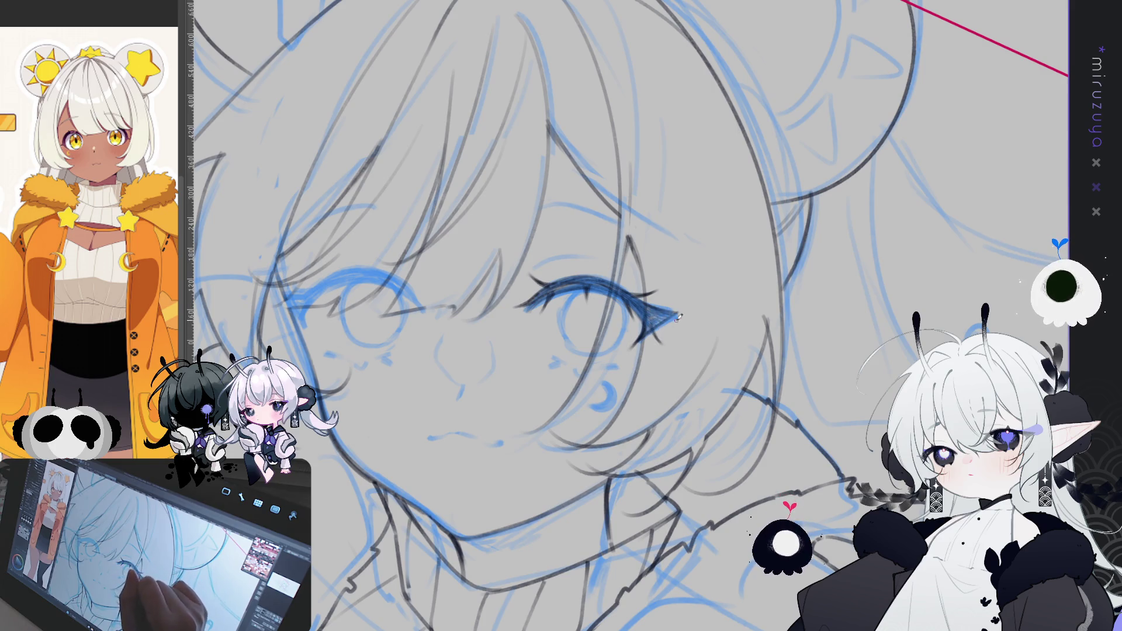
{"action": "mouse_move", "coordinate": [648, 326]}
{"action": "left_mouse_down"}
{"action": "mouse_move", "coordinate": [663, 339]}
{"action": "mouse_move", "coordinate": [661, 124]}
{"action": "left_mouse_up"}
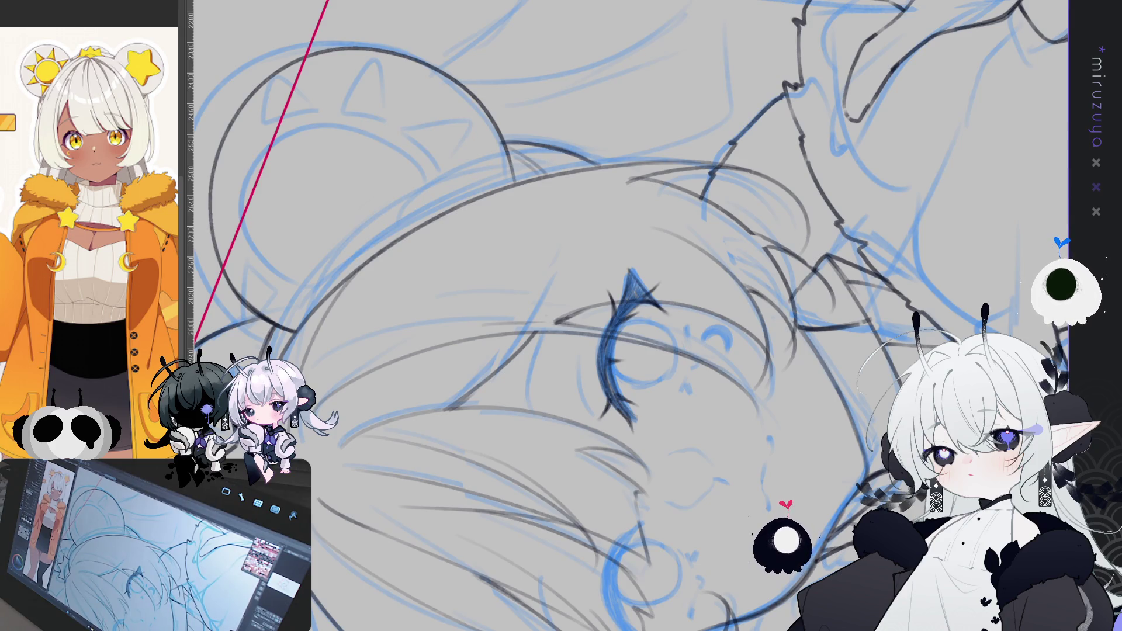
Step: Add two fine lash strokes beside the eye and redraw the curved stroke below it
{"action": "scroll", "coordinate": [631, 315], "scroll_direction": "down", "scroll_amount": 3}
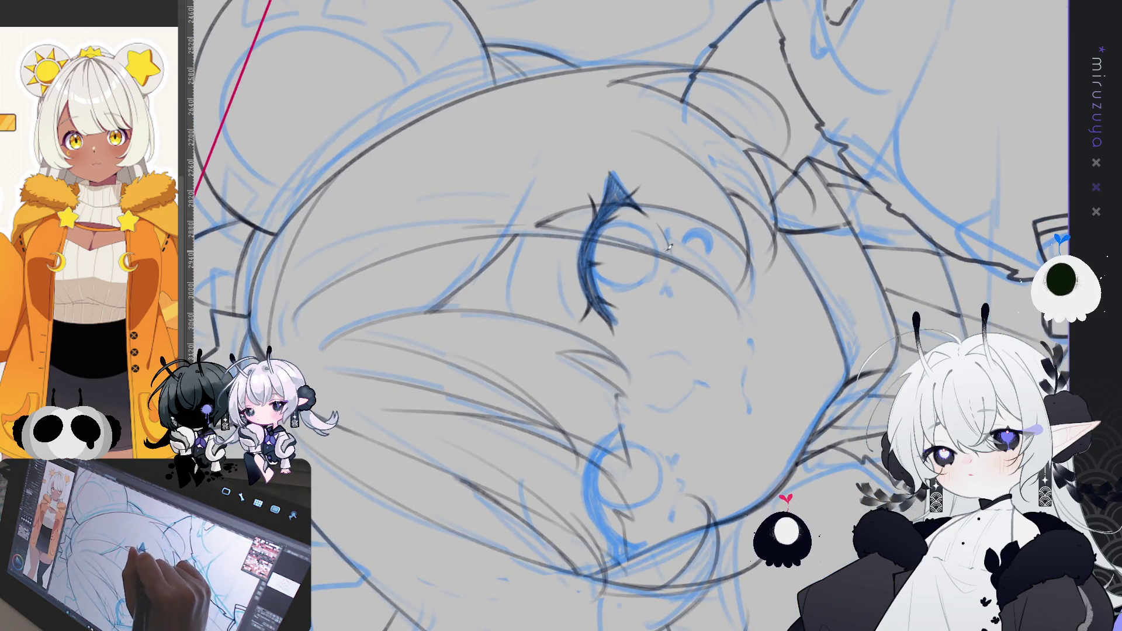
{"action": "left_click_drag", "start_coordinate": [671, 260], "coordinate": [652, 312]}
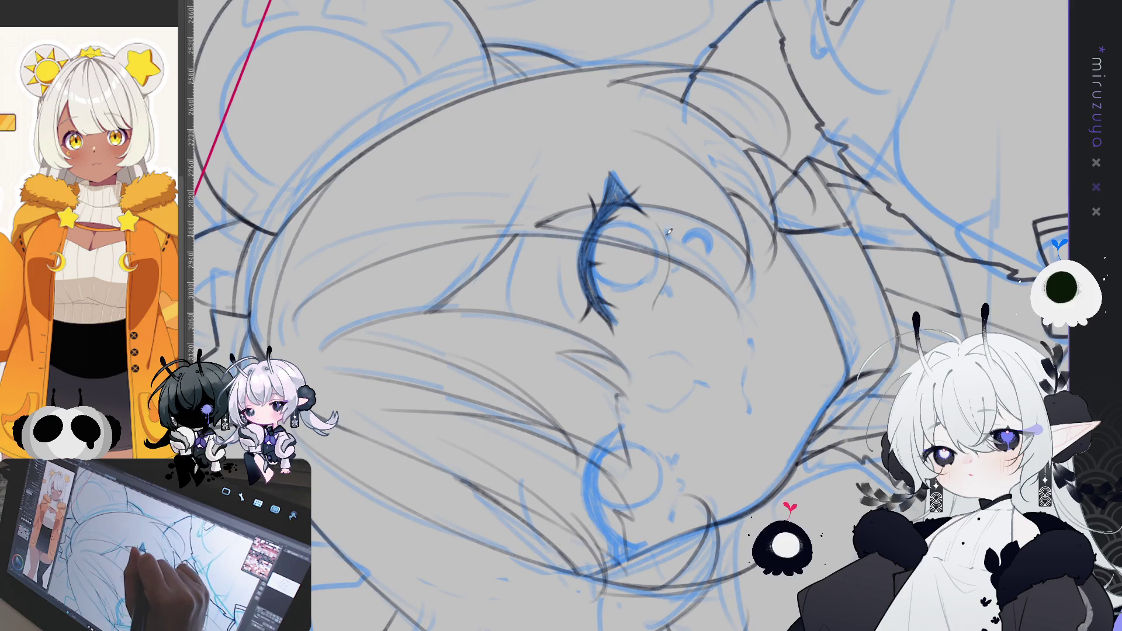
{"action": "left_click_drag", "start_coordinate": [659, 221], "coordinate": [666, 267]}
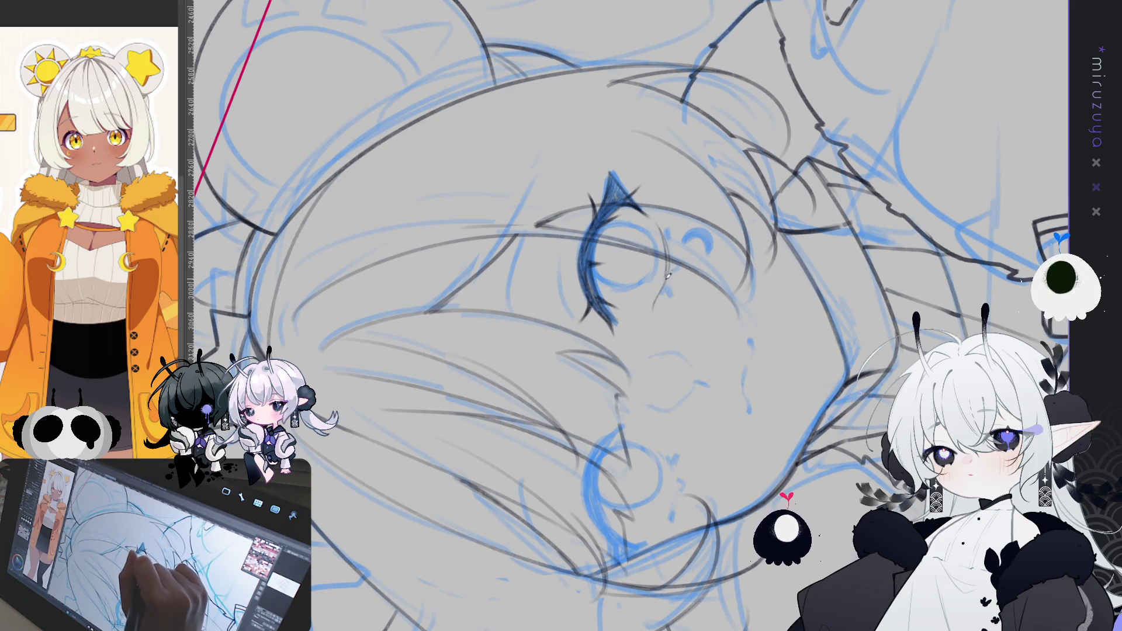
{"action": "mouse_move", "coordinate": [653, 309]}
{"action": "left_mouse_down"}
{"action": "mouse_move", "coordinate": [697, 493]}
{"action": "mouse_move", "coordinate": [615, 345]}
{"action": "mouse_move", "coordinate": [624, 403]}
{"action": "left_mouse_up"}
{"action": "left_click_drag", "start_coordinate": [613, 336], "coordinate": [613, 373]}
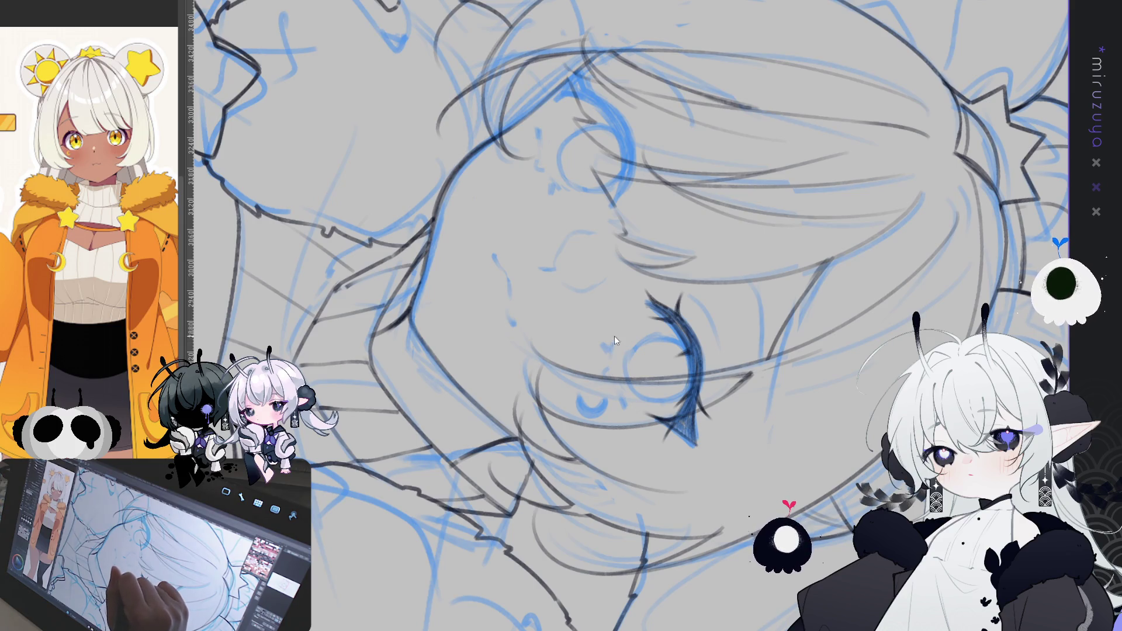
{"action": "mouse_move", "coordinate": [612, 335]}
{"action": "left_mouse_down"}
{"action": "mouse_move", "coordinate": [614, 373]}
{"action": "mouse_move", "coordinate": [631, 401]}
{"action": "left_mouse_up"}
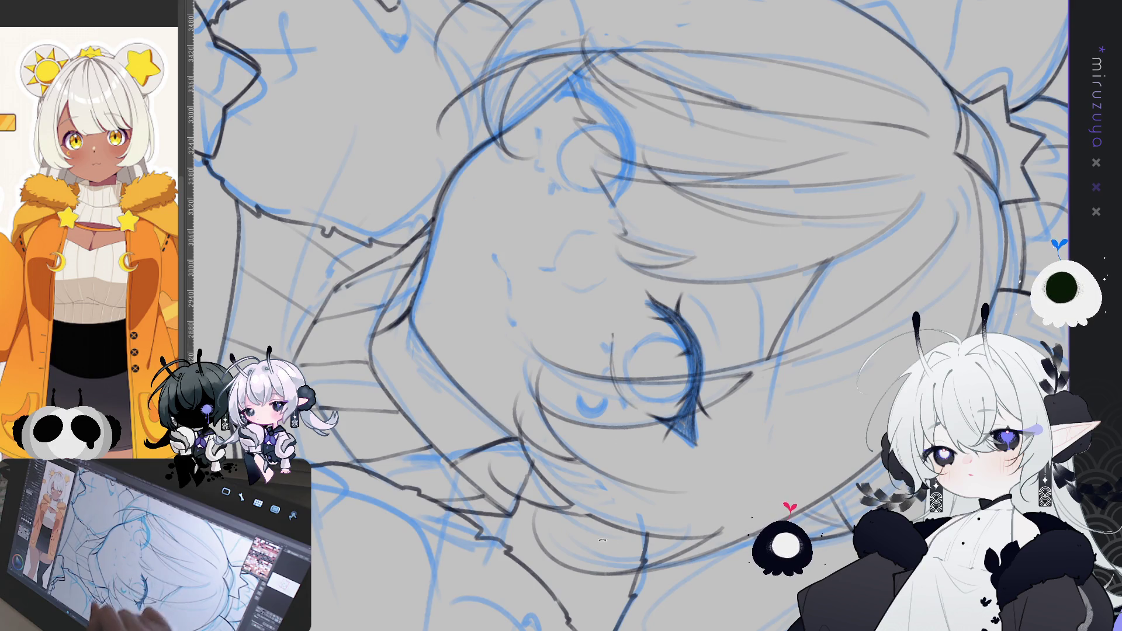
Step: Add a thin stroke beside the eye and draw a thin eyebrow above it on a mirrored view
{"action": "key", "text": "ctrl+shift+r"}
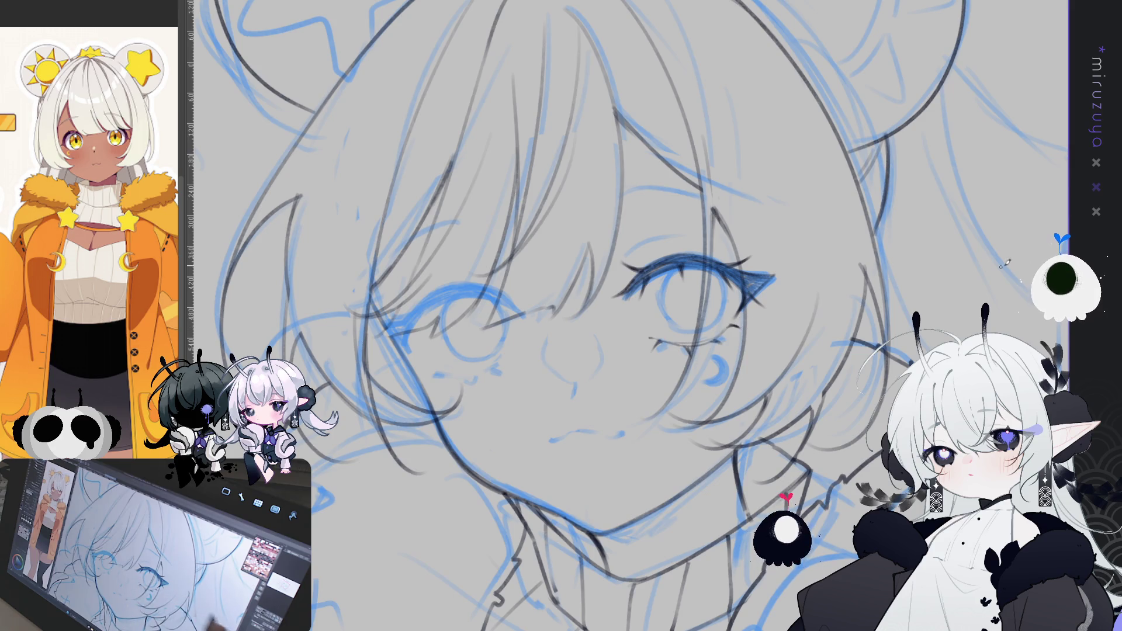
{"action": "left_click_drag", "start_coordinate": [985, 267], "coordinate": [582, 233]}
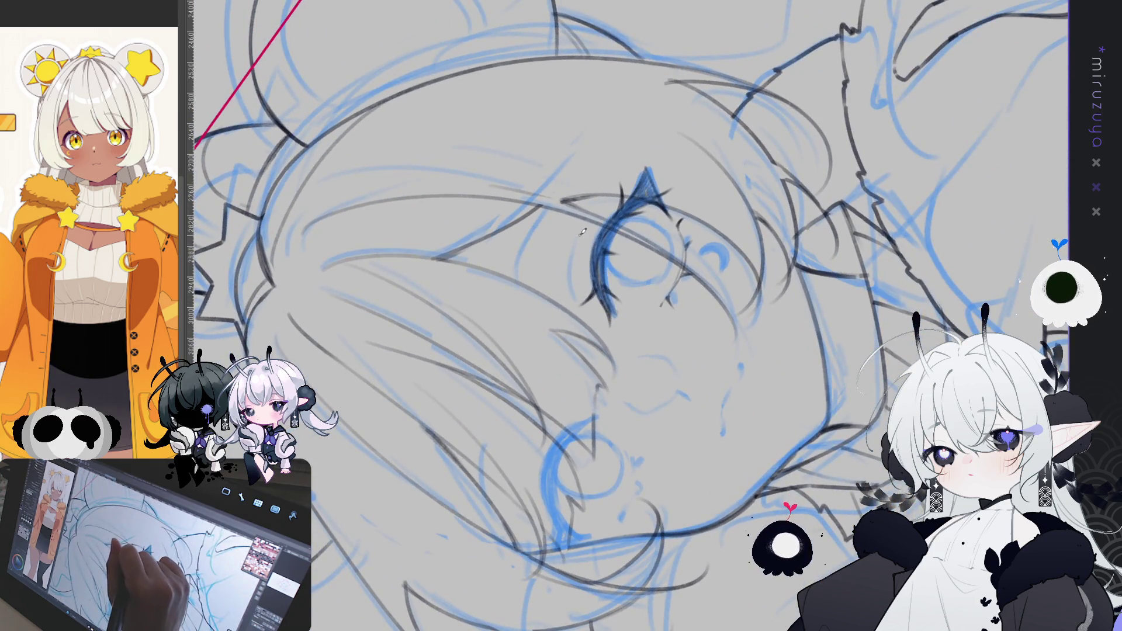
{"action": "left_click_drag", "start_coordinate": [581, 246], "coordinate": [583, 290]}
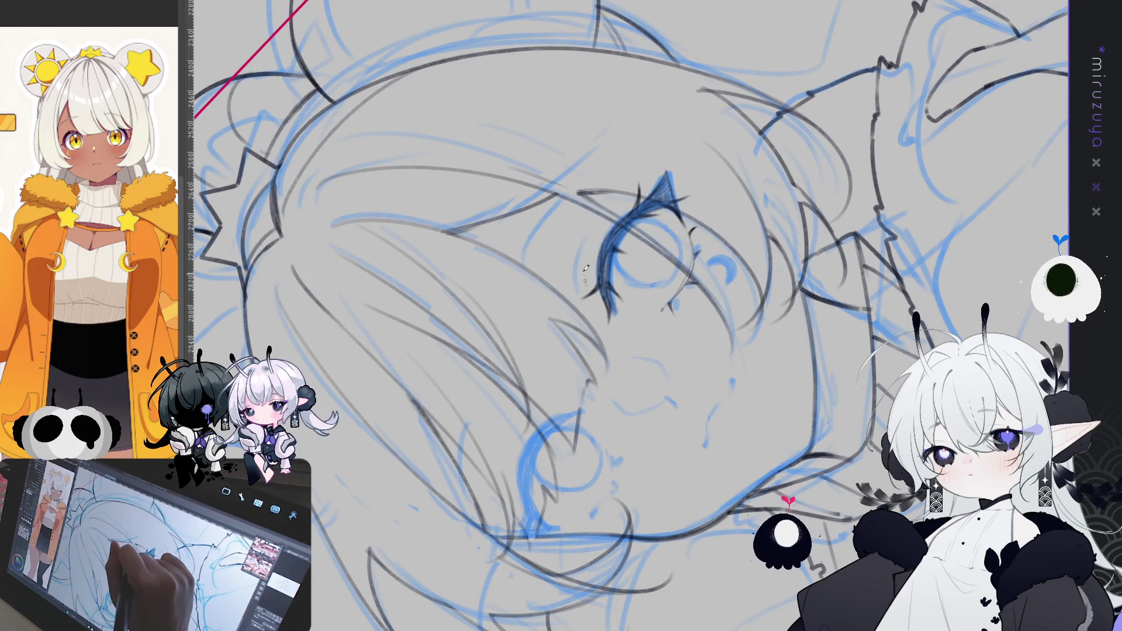
{"action": "key", "text": "ctrl+at"}
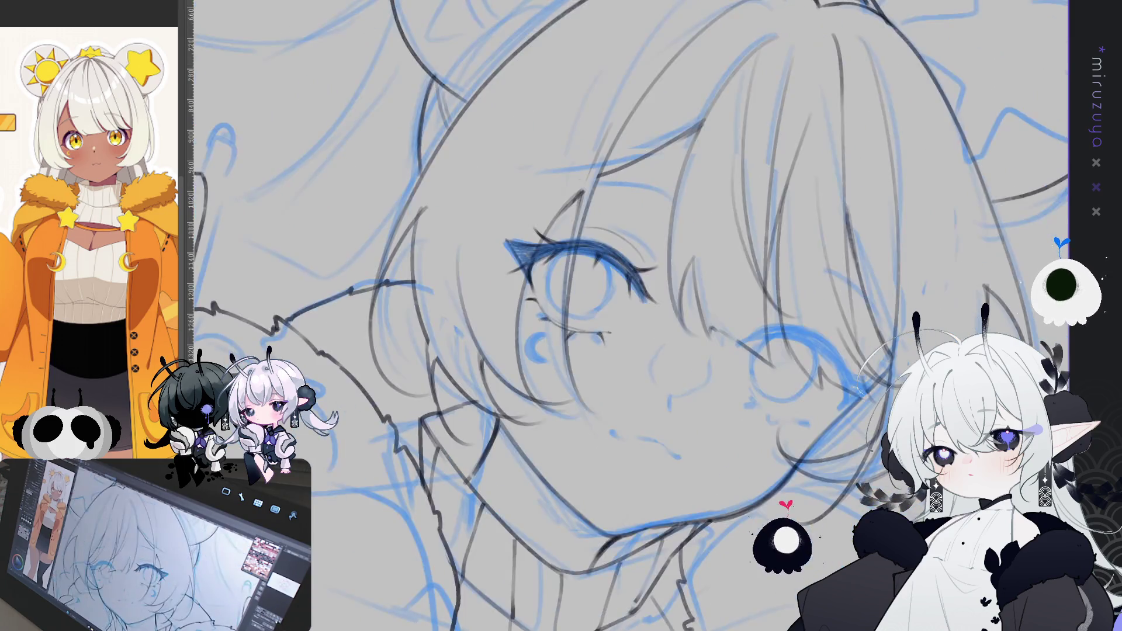
{"action": "key", "text": "h"}
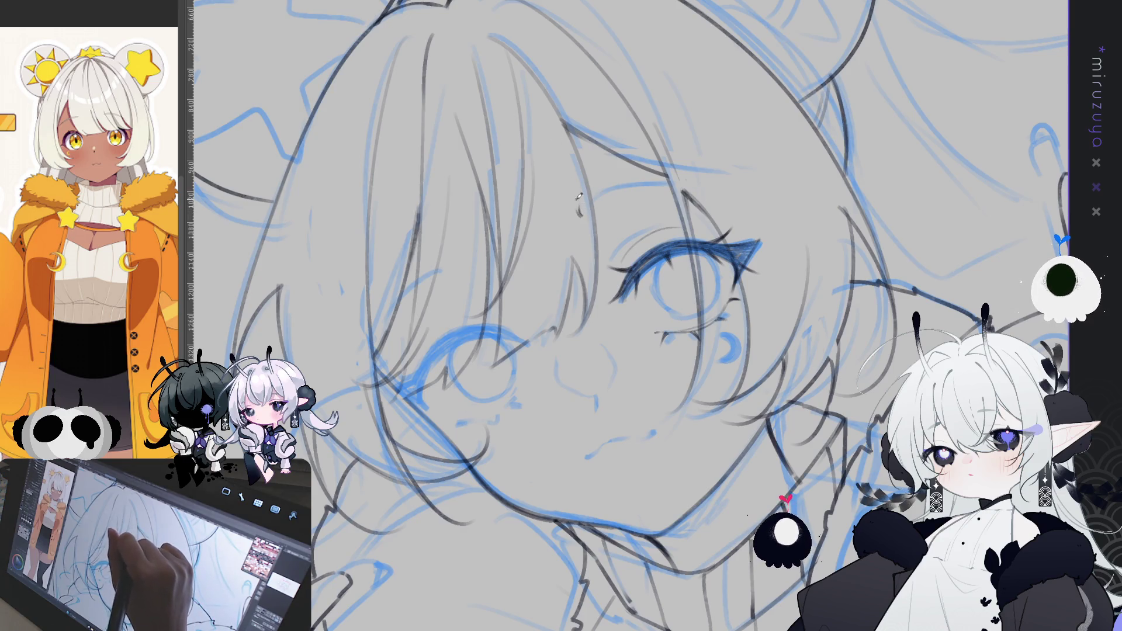
{"action": "left_click_drag", "start_coordinate": [587, 205], "coordinate": [683, 181]}
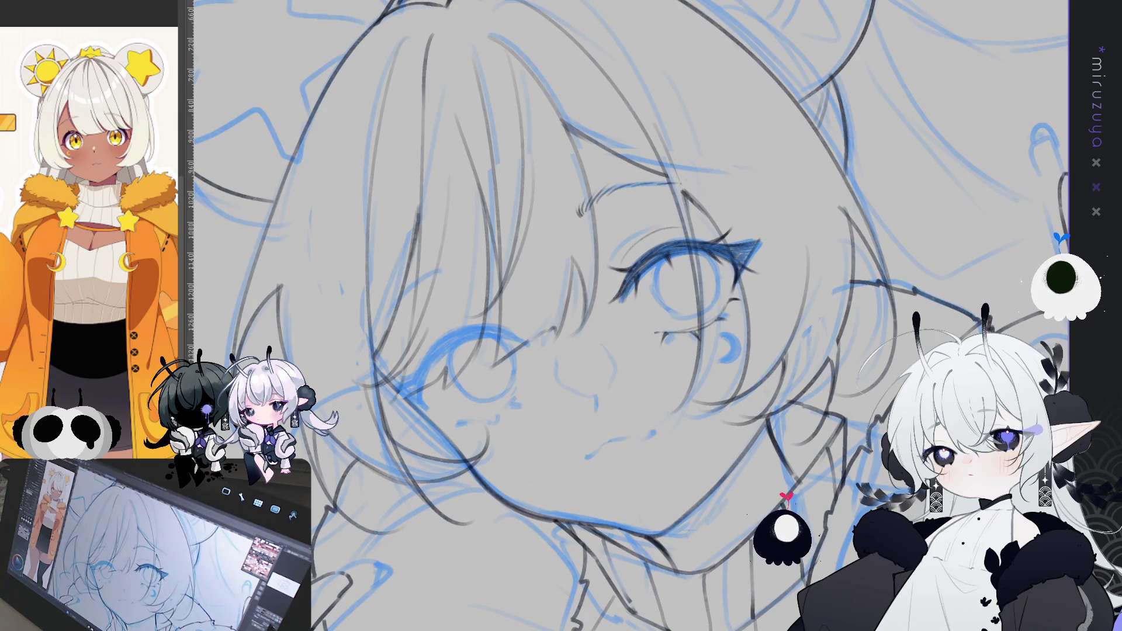
{"action": "key", "text": "h"}
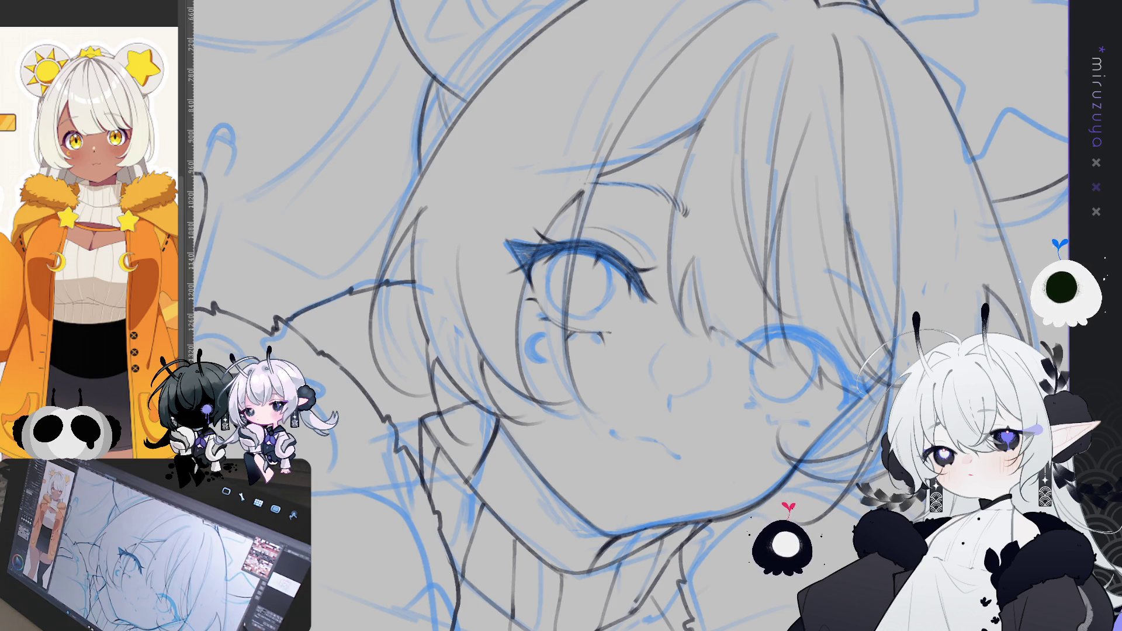
Step: Toggle the blue rough sketch and mirror the view to check the inked eye
{"action": "key", "text": "ctrl+h"}
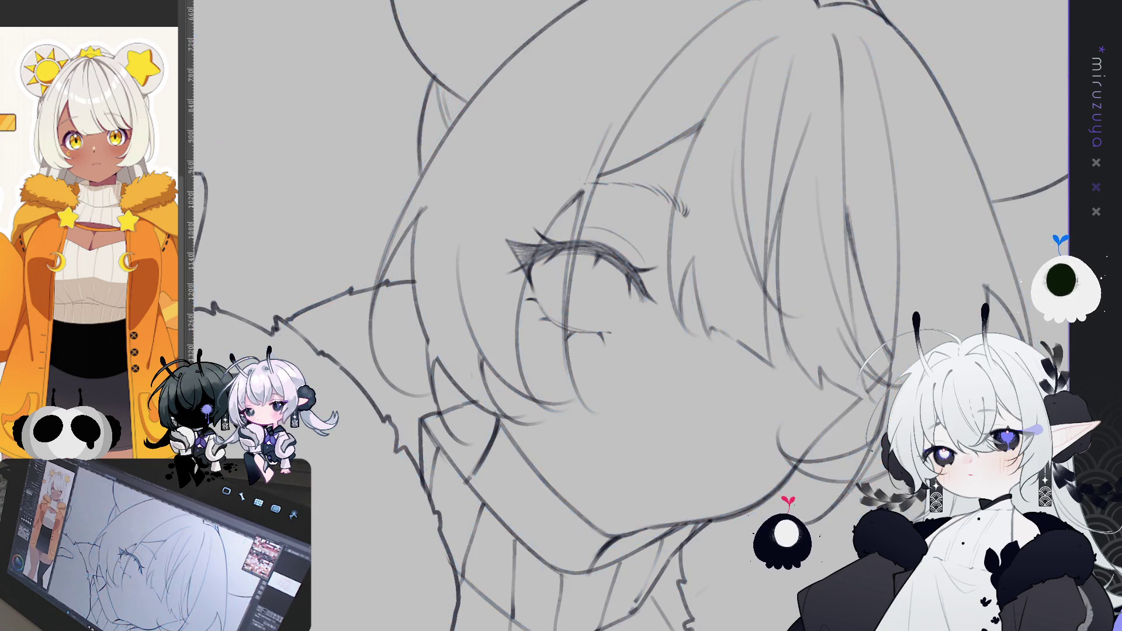
{"action": "key", "text": "ctrl+h"}
{"action": "key", "text": "h"}
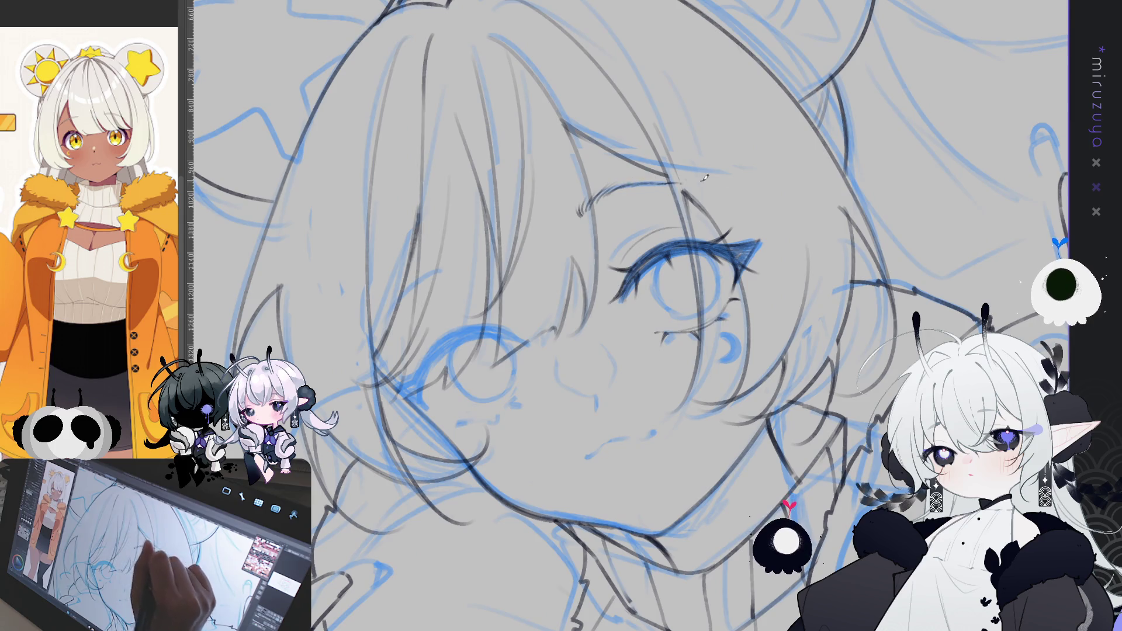
{"action": "key", "text": "h"}
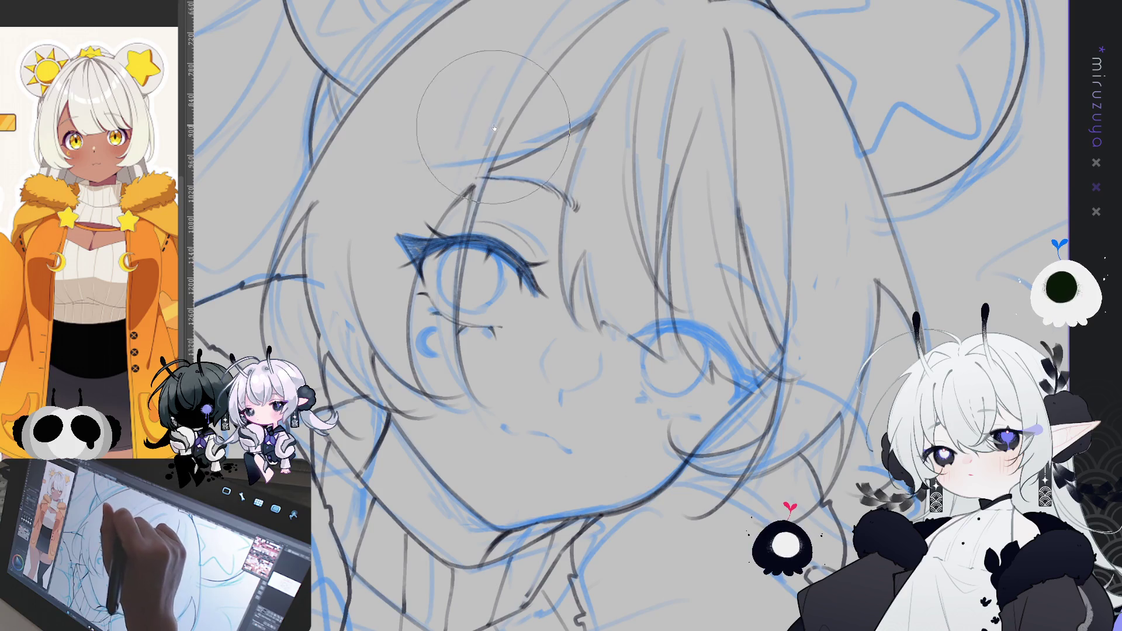
Step: Paste a mirrored copy of the inked eye and start rotating it to the other eye's angle
{"action": "scroll", "coordinate": [555, 99], "scroll_direction": "down", "scroll_amount": 1}
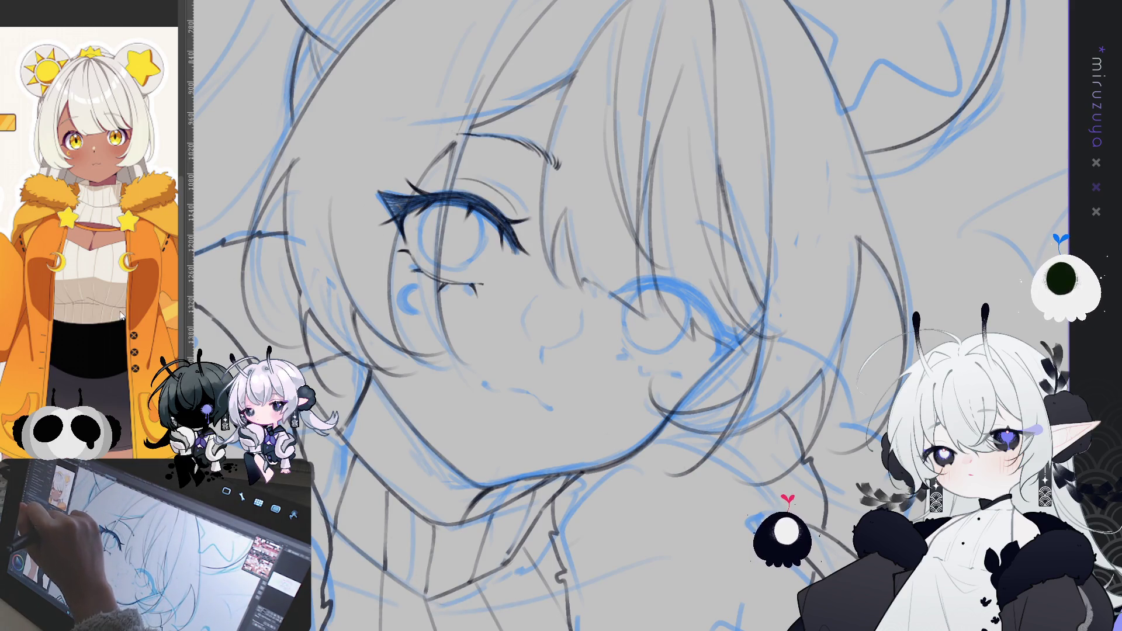
{"action": "key", "text": "ctrl+t"}
{"action": "mouse_move", "coordinate": [616, 91]}
{"action": "left_mouse_down"}
{"action": "mouse_move", "coordinate": [575, 233]}
{"action": "mouse_move", "coordinate": [723, 333]}
{"action": "left_mouse_up"}
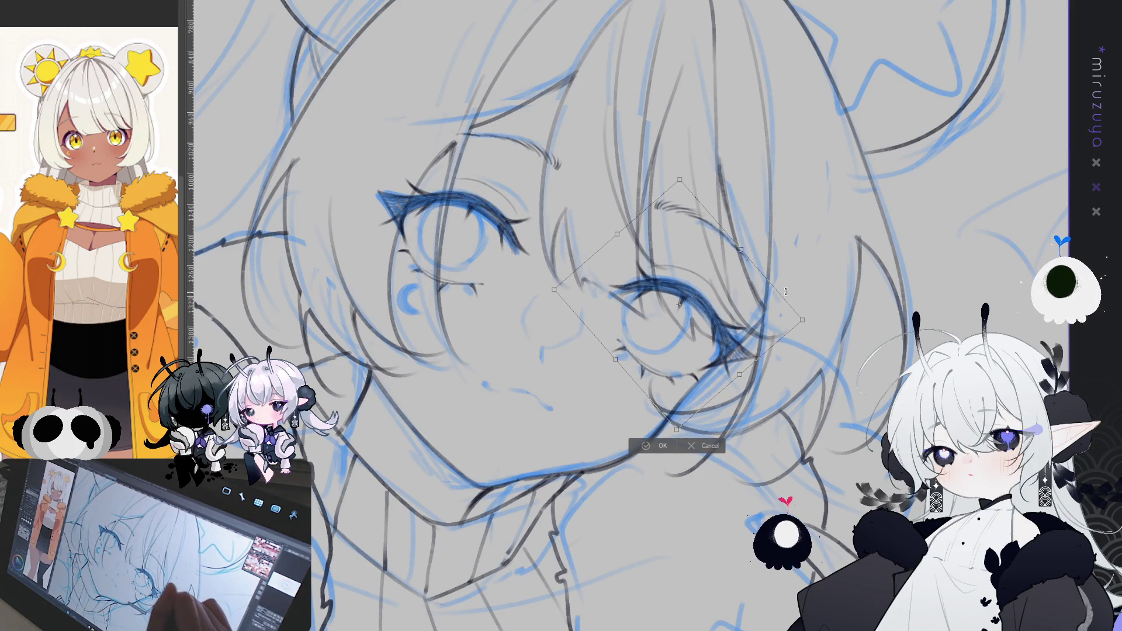
Step: Fine-tune the copied eye's rotation and position over the second eye's lid, then commit it
{"action": "left_click_drag", "start_coordinate": [802, 277], "coordinate": [800, 279]}
{"action": "left_click_drag", "start_coordinate": [742, 324], "coordinate": [736, 323]}
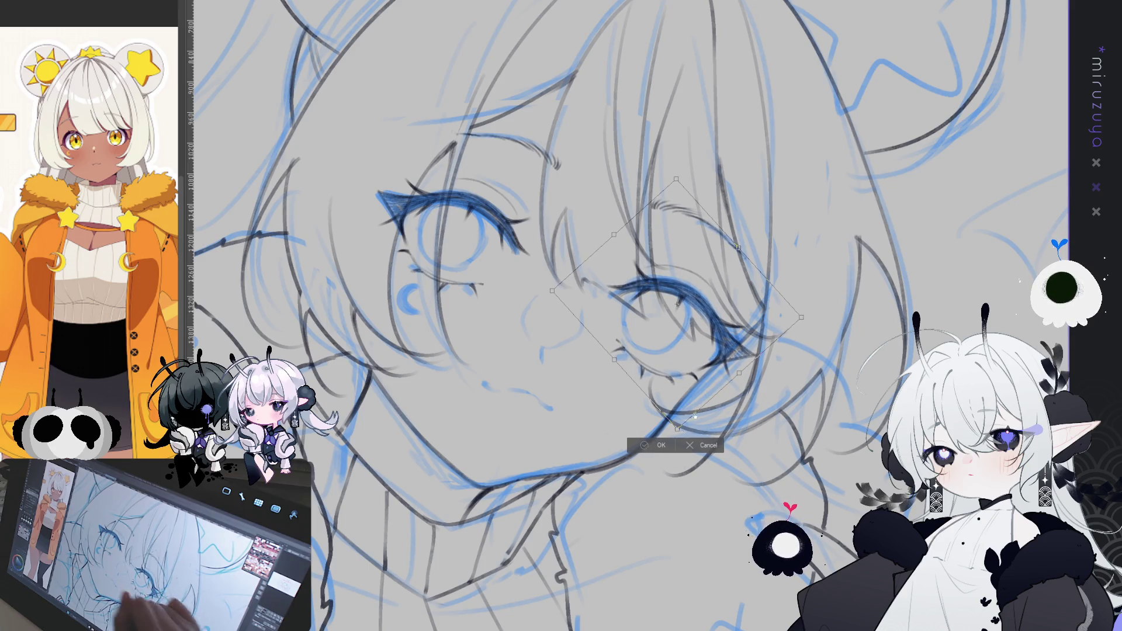
{"action": "key", "text": "Return"}
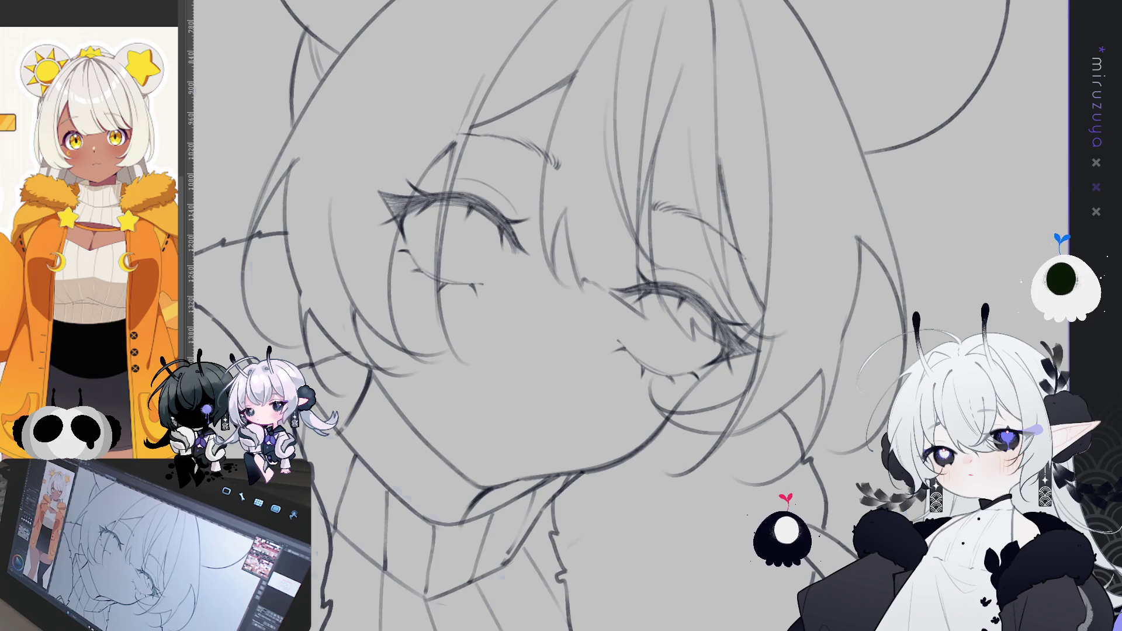
{"action": "key", "text": "ctrl+z"}
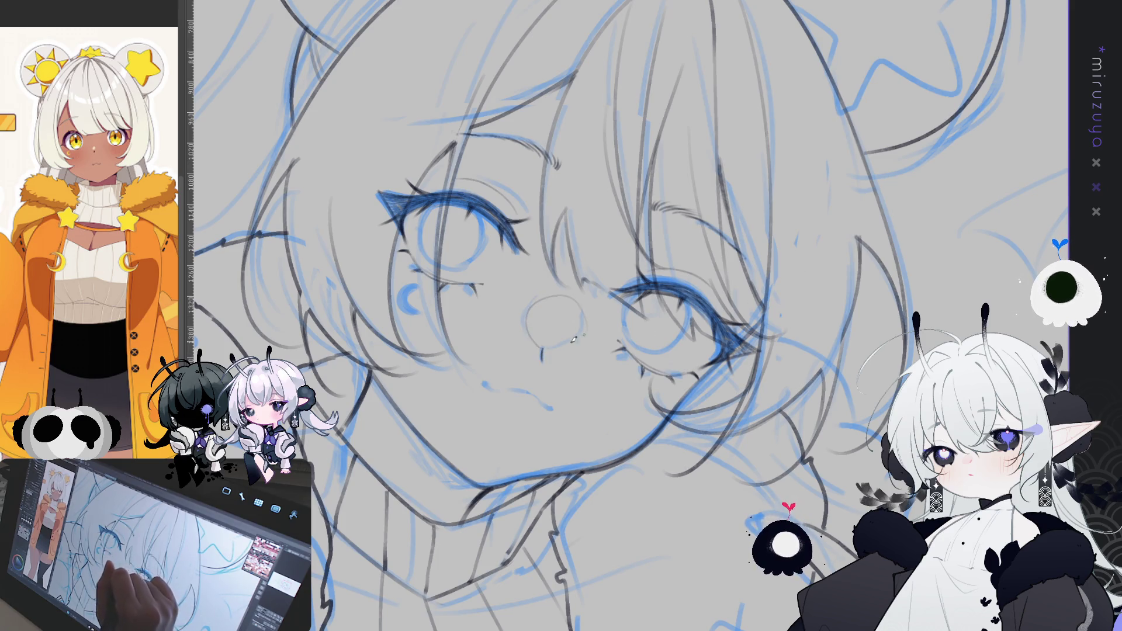
{"action": "scroll", "coordinate": [578, 337], "scroll_direction": "up", "scroll_amount": 5}
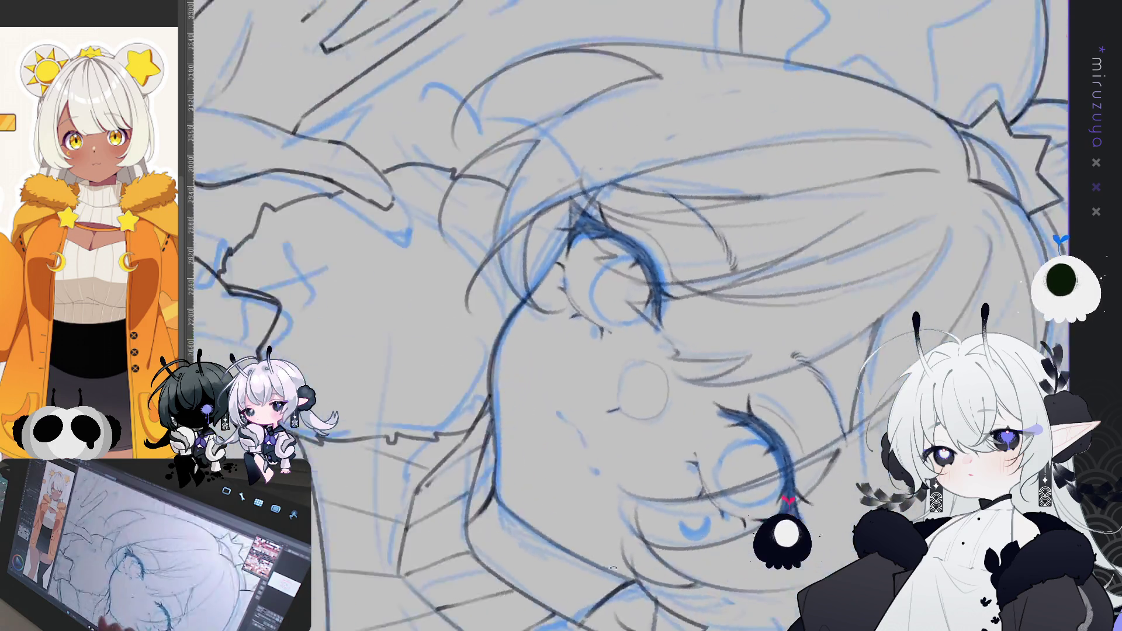
{"action": "scroll", "coordinate": [628, 315], "scroll_direction": "up", "scroll_amount": 3}
{"action": "scroll", "coordinate": [628, 316], "scroll_direction": "up", "scroll_amount": 3}
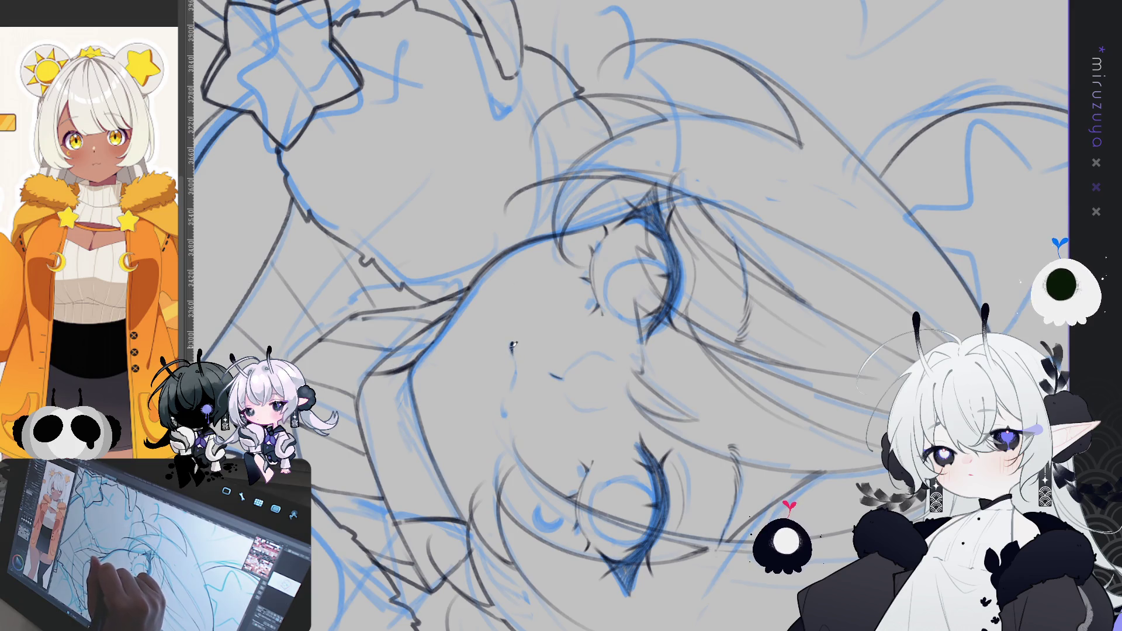
{"action": "left_click_drag", "start_coordinate": [512, 354], "coordinate": [513, 384]}
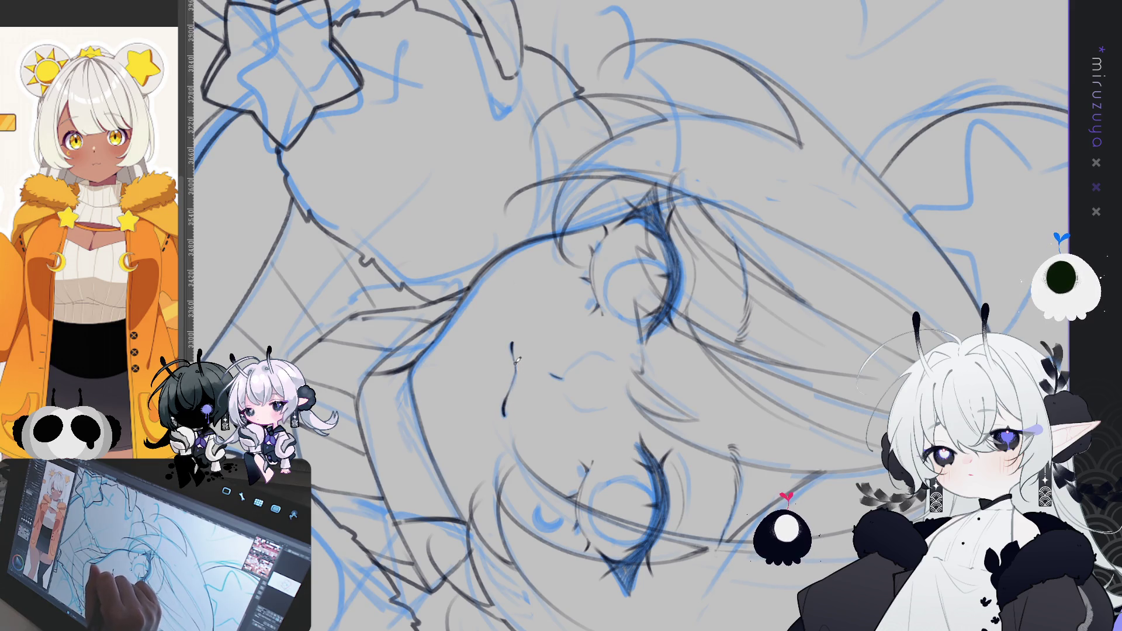
{"action": "key", "text": "ctrl+at"}
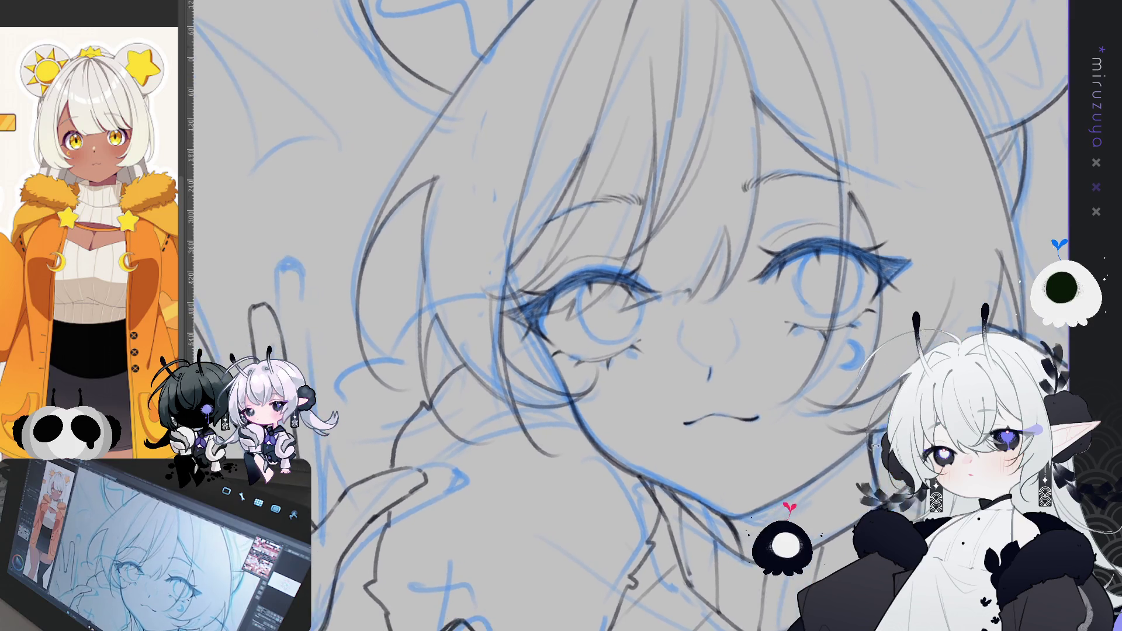
{"action": "key", "text": "h"}
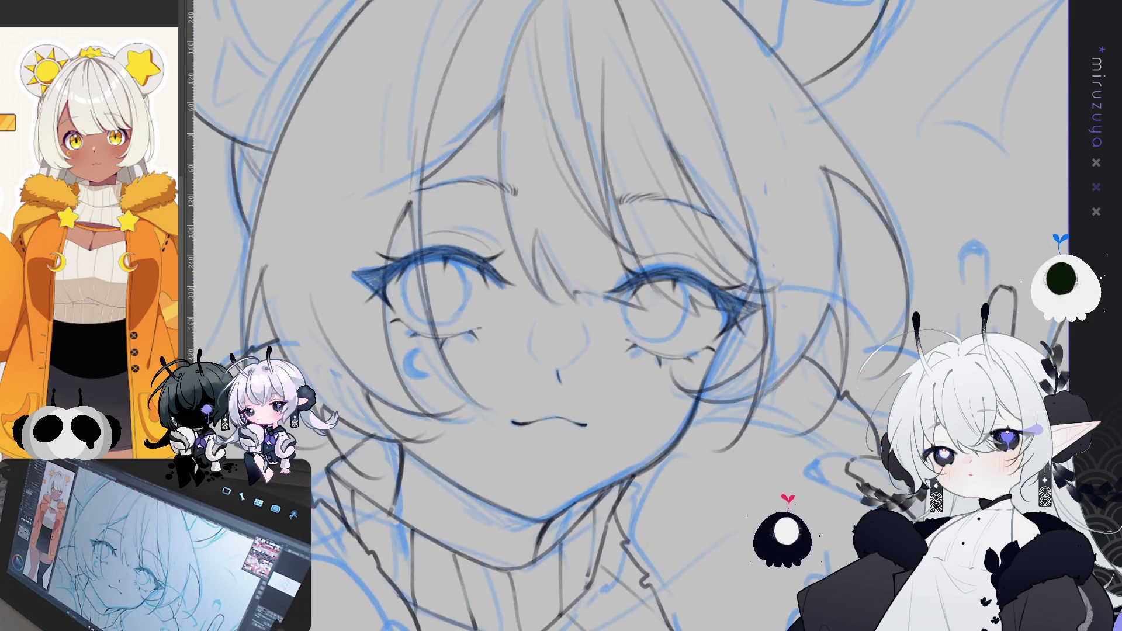
{"action": "key", "text": "asciicircum"}
{"action": "key", "text": "asciicircum"}
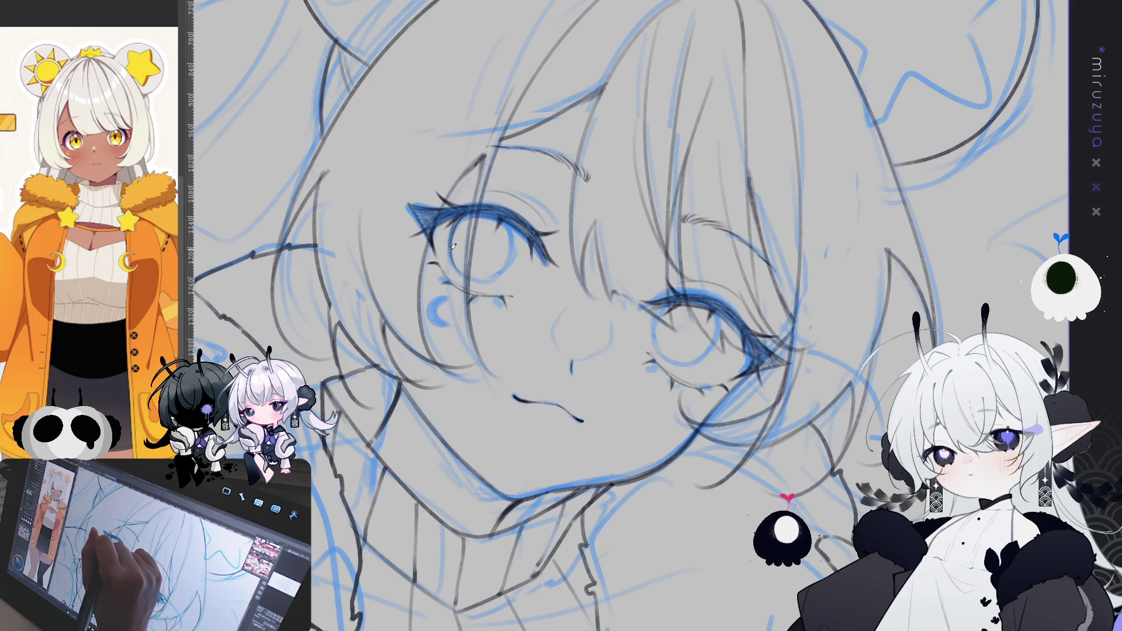
Step: Rotate and mirror the view, then lasso a freehand loop around the left eye
{"action": "left_click_drag", "start_coordinate": [468, 245], "coordinate": [564, 192]}
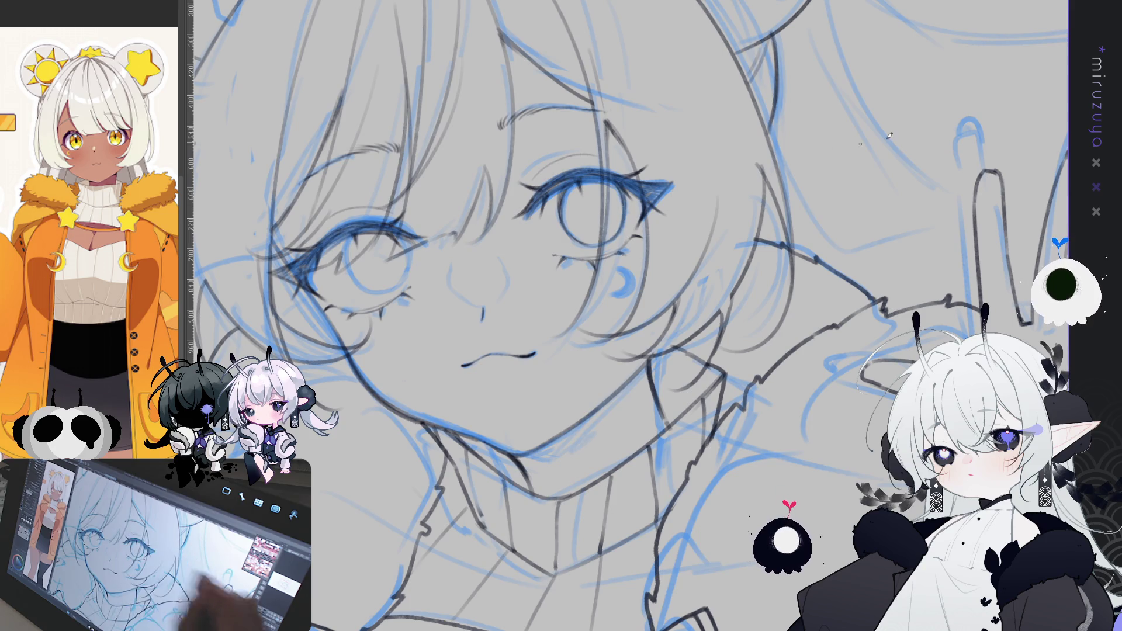
{"action": "key", "text": "h"}
{"action": "key", "text": "h"}
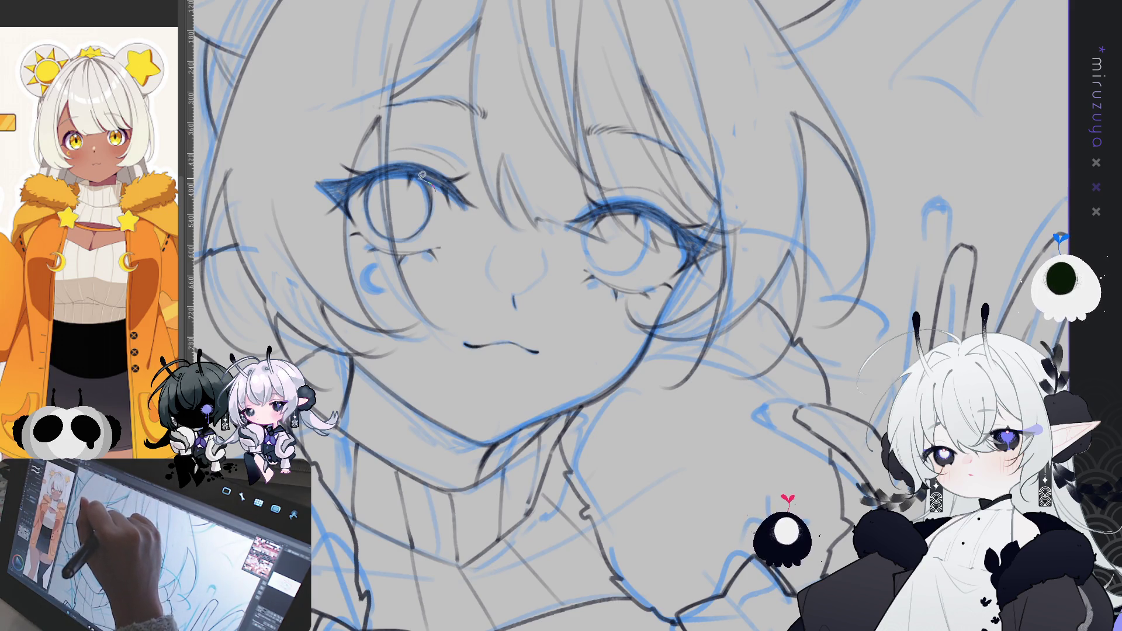
{"action": "mouse_move", "coordinate": [417, 181]}
{"action": "left_mouse_down"}
{"action": "mouse_move", "coordinate": [400, 203]}
{"action": "mouse_move", "coordinate": [371, 180]}
{"action": "mouse_move", "coordinate": [365, 210]}
{"action": "mouse_move", "coordinate": [424, 248]}
{"action": "mouse_move", "coordinate": [416, 178]}
{"action": "left_mouse_up"}
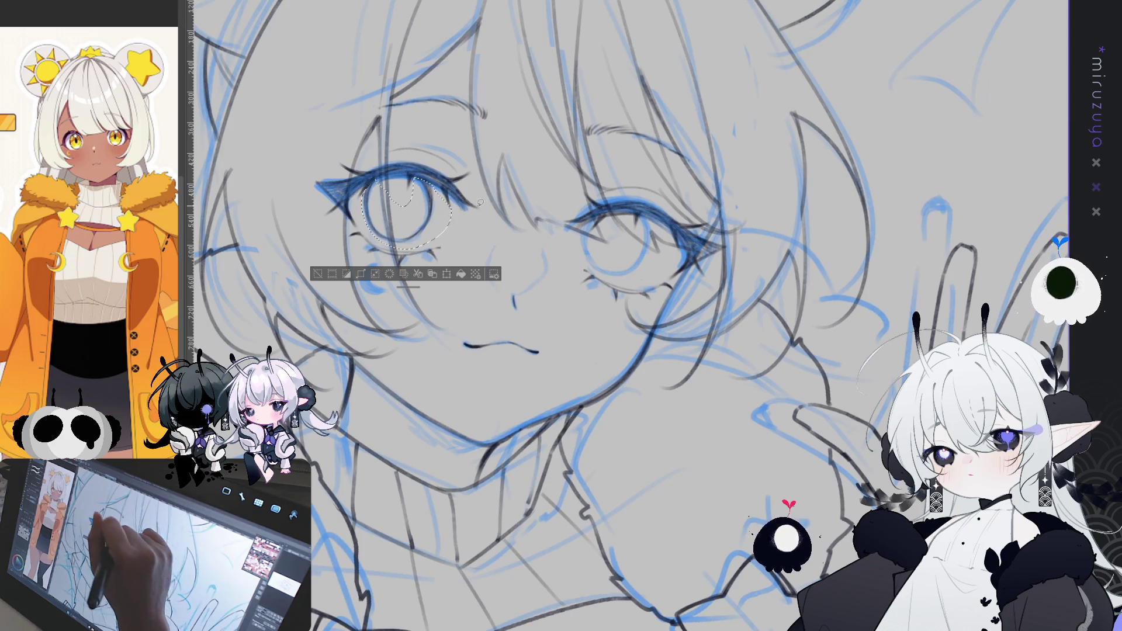
Step: Transform the right eye, nudging it slightly right and down, and apply
{"action": "key", "text": "ctrl+d"}
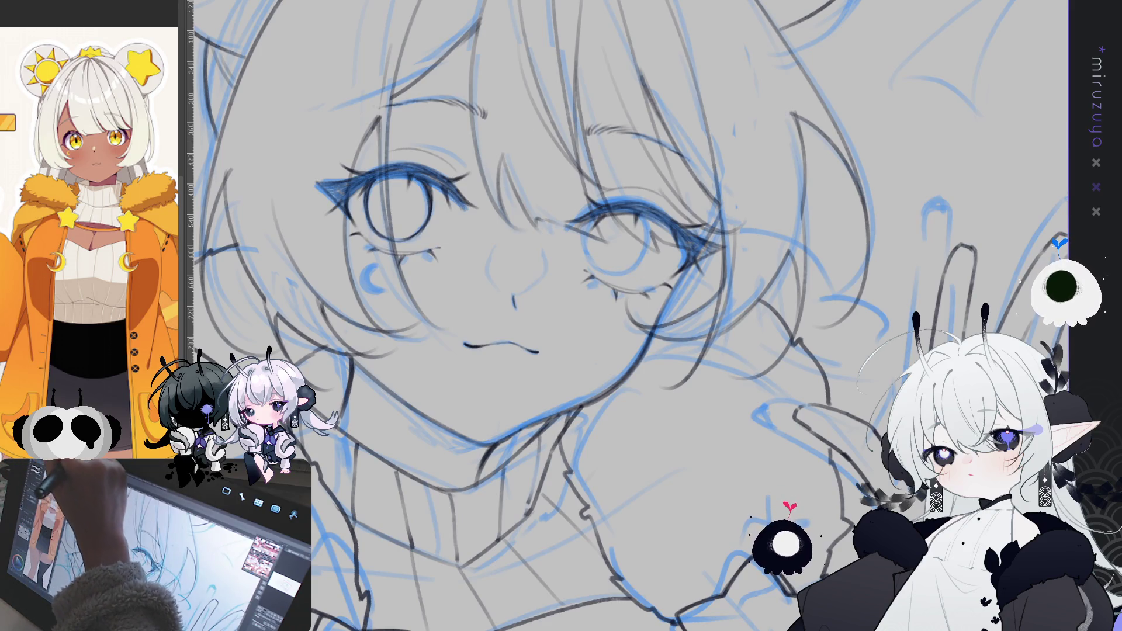
{"action": "key", "text": "ctrl+t"}
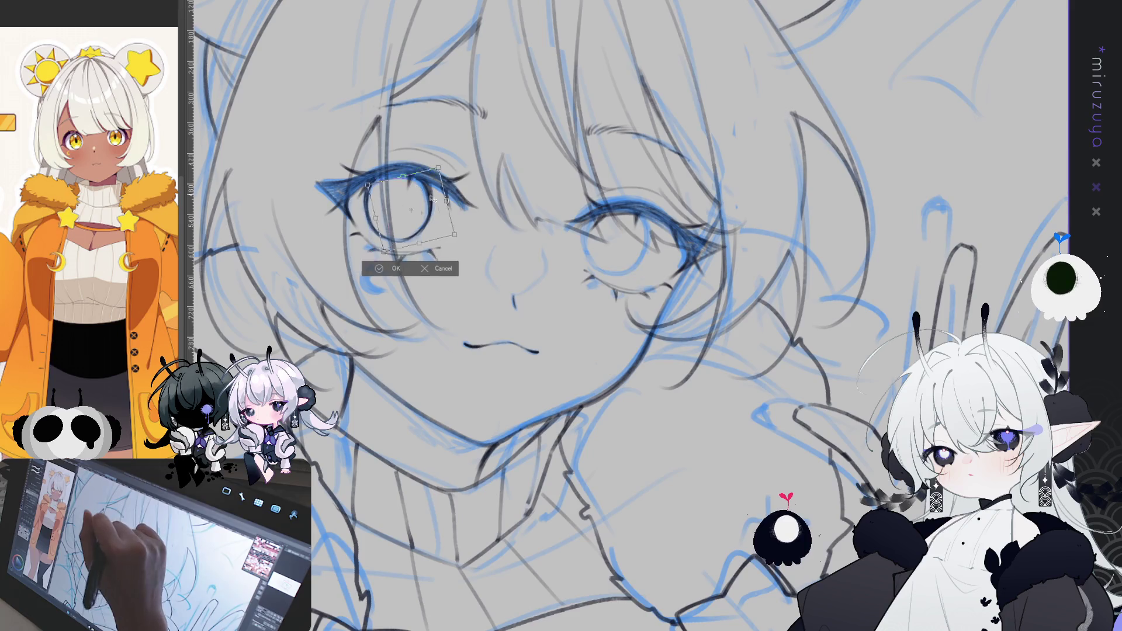
{"action": "left_click_drag", "start_coordinate": [424, 197], "coordinate": [635, 232]}
{"action": "mouse_move", "coordinate": [658, 193]}
{"action": "left_mouse_down"}
{"action": "mouse_move", "coordinate": [662, 182]}
{"action": "mouse_move", "coordinate": [673, 190]}
{"action": "left_mouse_up"}
{"action": "left_click_drag", "start_coordinate": [618, 242], "coordinate": [619, 244]}
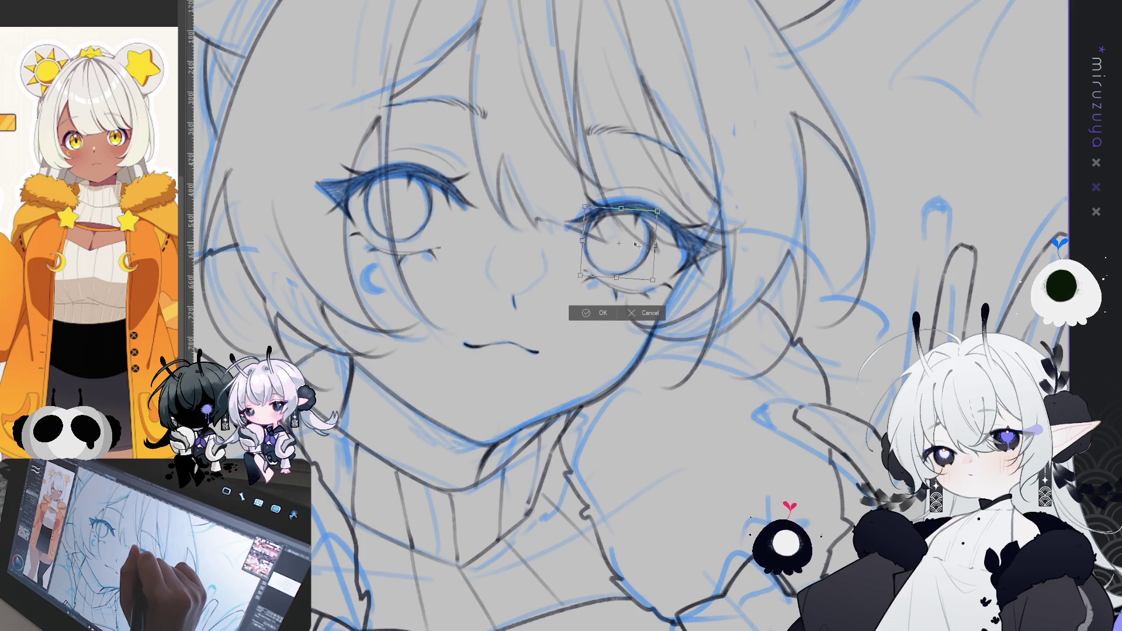
{"action": "left_click", "coordinate": [602, 314]}
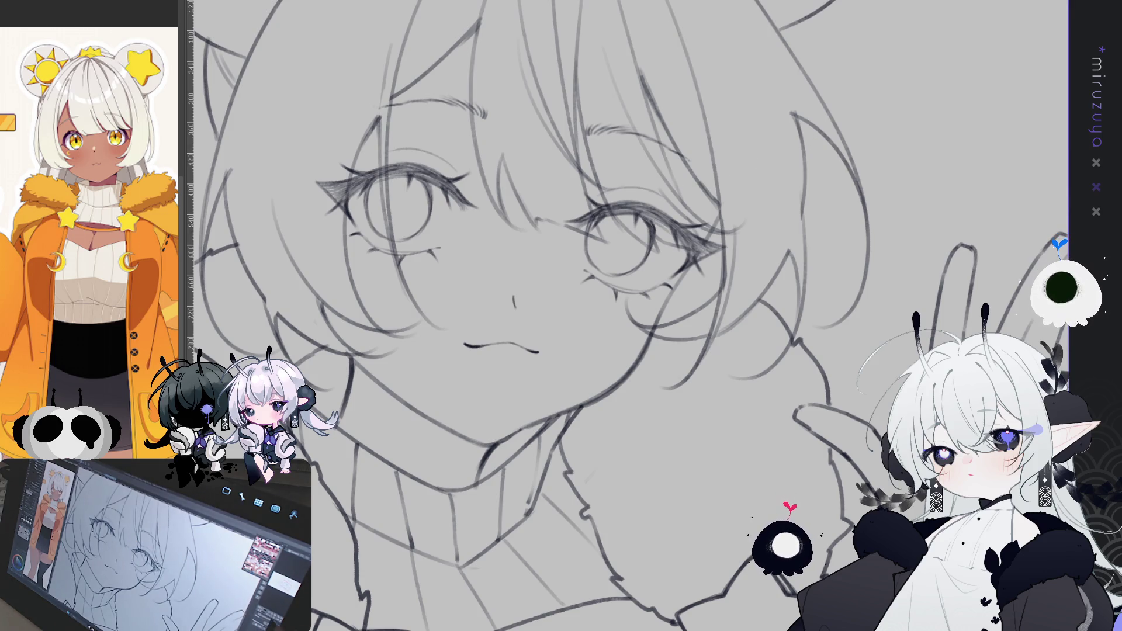
Step: Lasso the mouth, transform it into place, and deselect
{"action": "key", "text": "minus"}
{"action": "key", "text": "minus"}
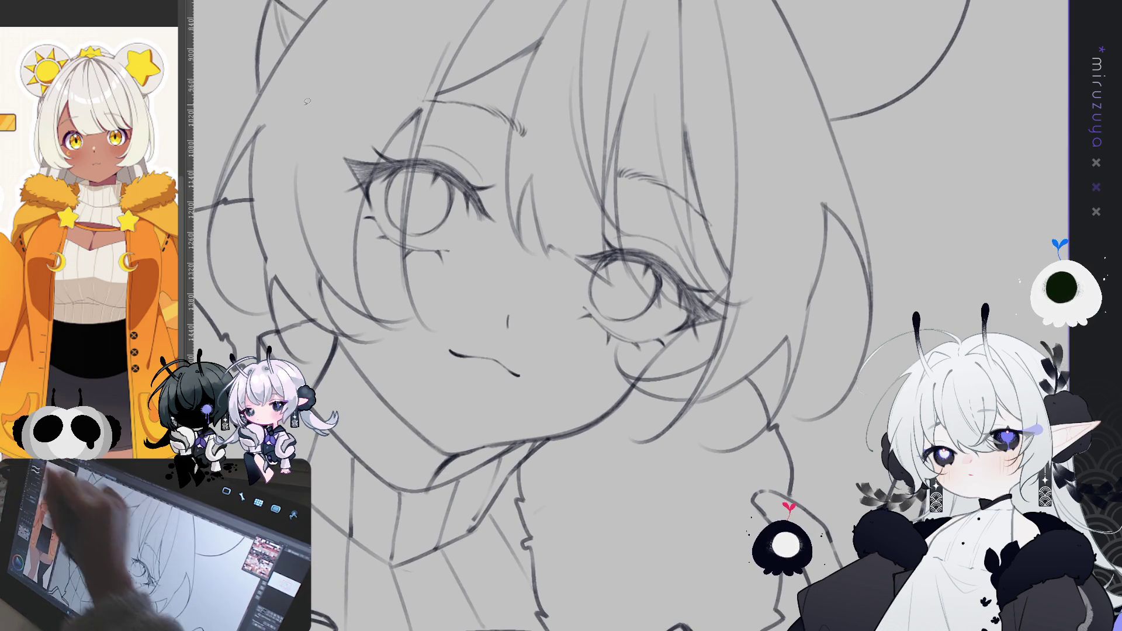
{"action": "left_click_drag", "start_coordinate": [432, 344], "coordinate": [430, 350]}
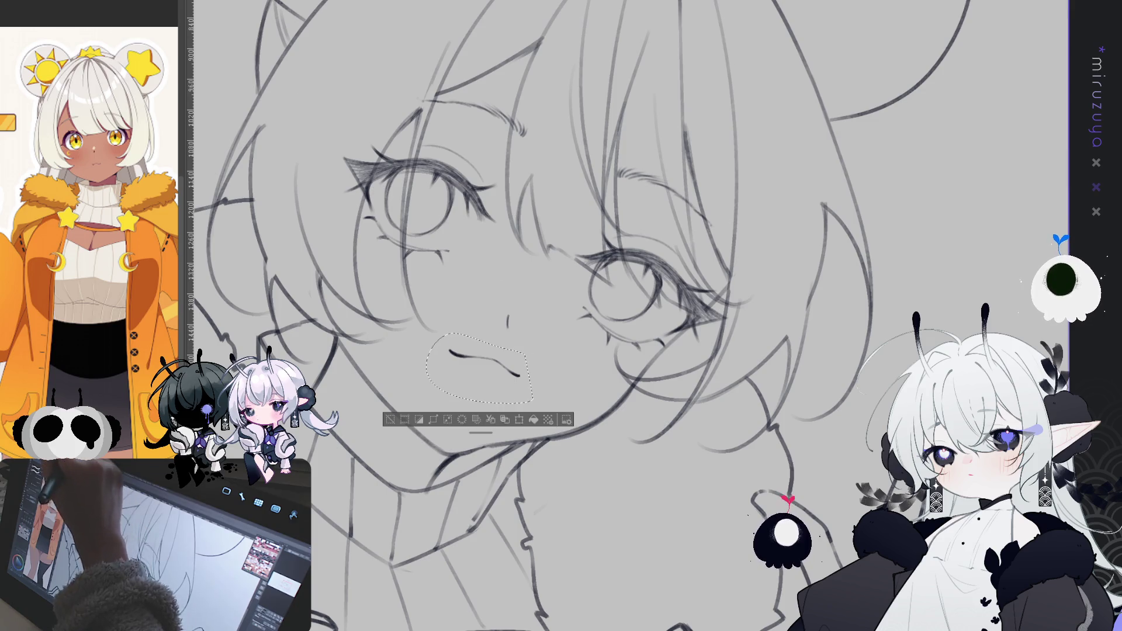
{"action": "key", "text": "ctrl+t"}
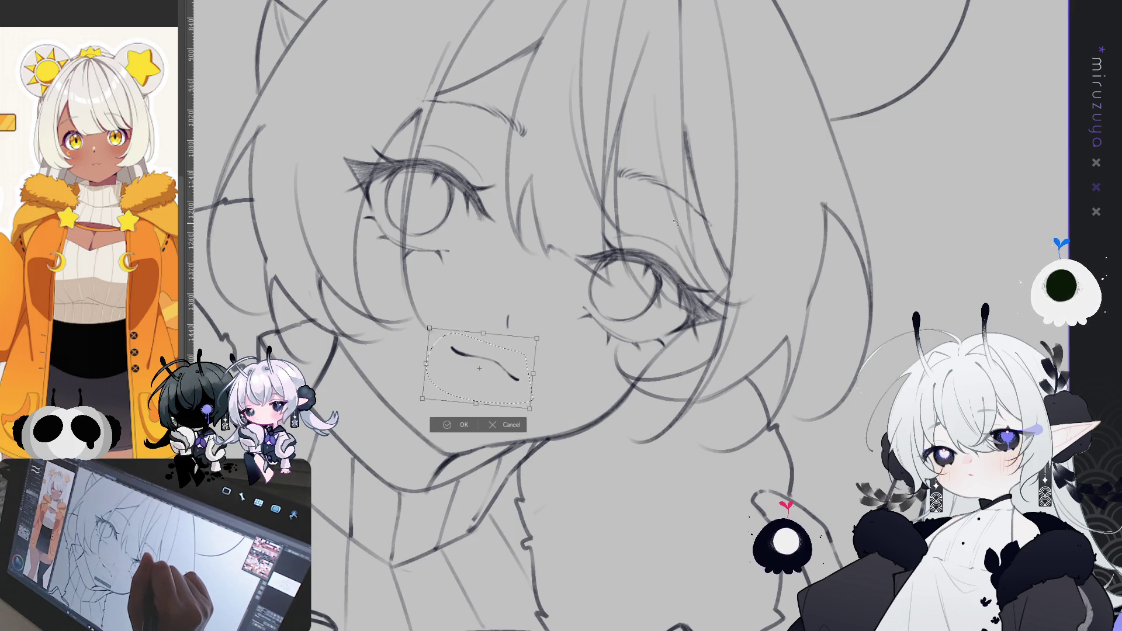
{"action": "left_click", "coordinate": [459, 426]}
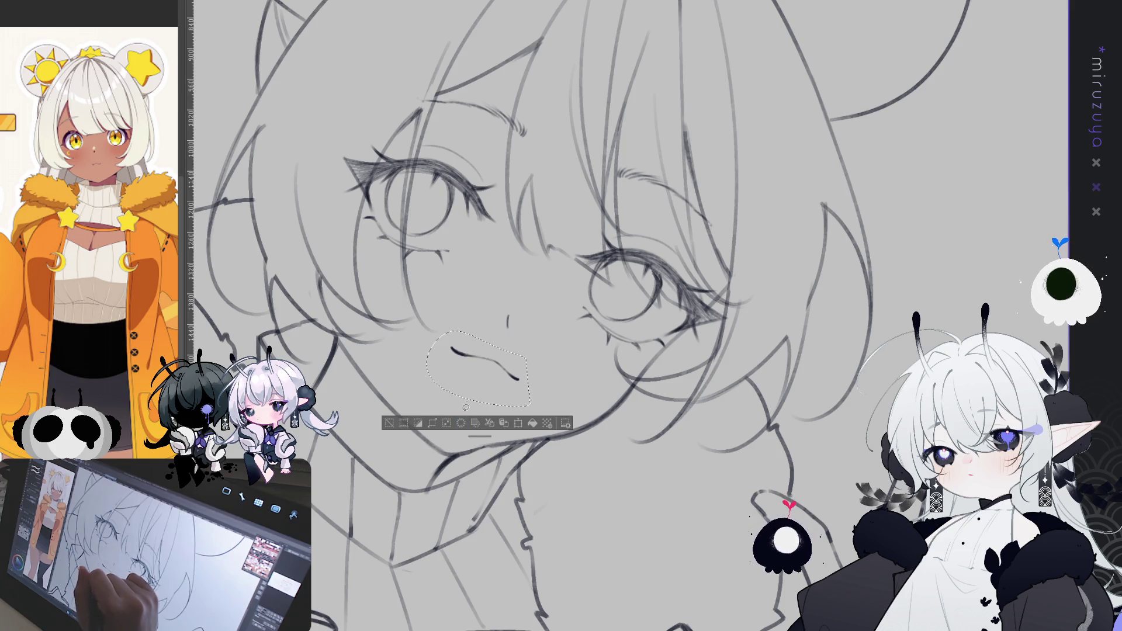
{"action": "key", "text": "ctrl+d"}
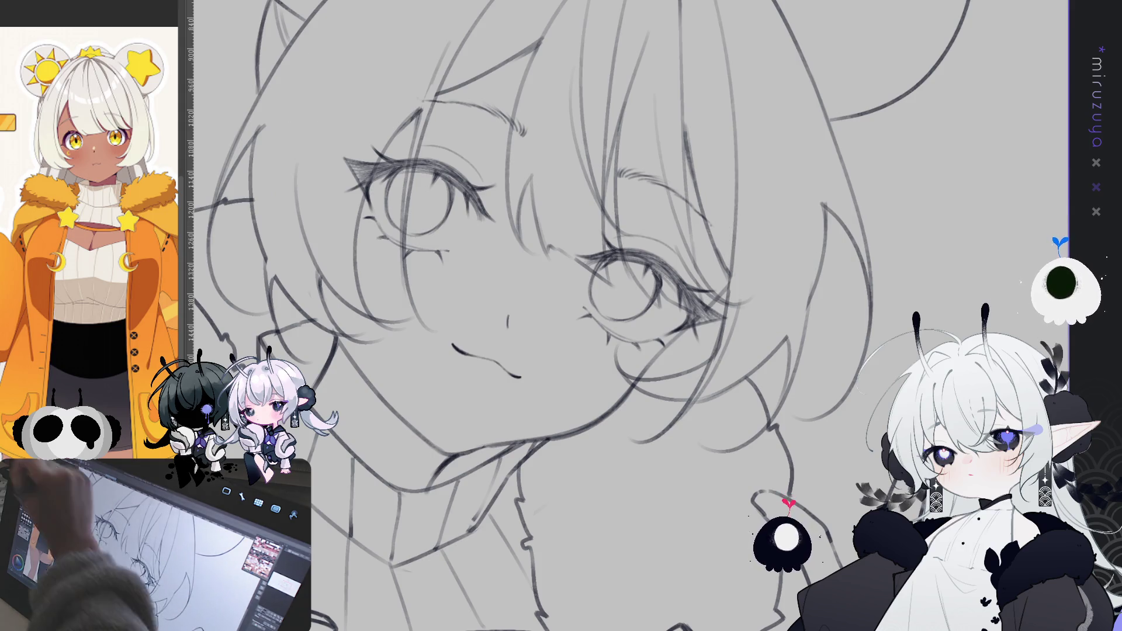
Step: Lasso the left eye and shift it slightly down and right, then deselect
{"action": "mouse_move", "coordinate": [473, 277]}
{"action": "left_mouse_down"}
{"action": "mouse_move", "coordinate": [327, 81]}
{"action": "mouse_move", "coordinate": [549, 175]}
{"action": "mouse_move", "coordinate": [503, 251]}
{"action": "left_mouse_up"}
{"action": "key", "text": "ctrl+t"}
{"action": "left_click_drag", "start_coordinate": [498, 106], "coordinate": [500, 114]}
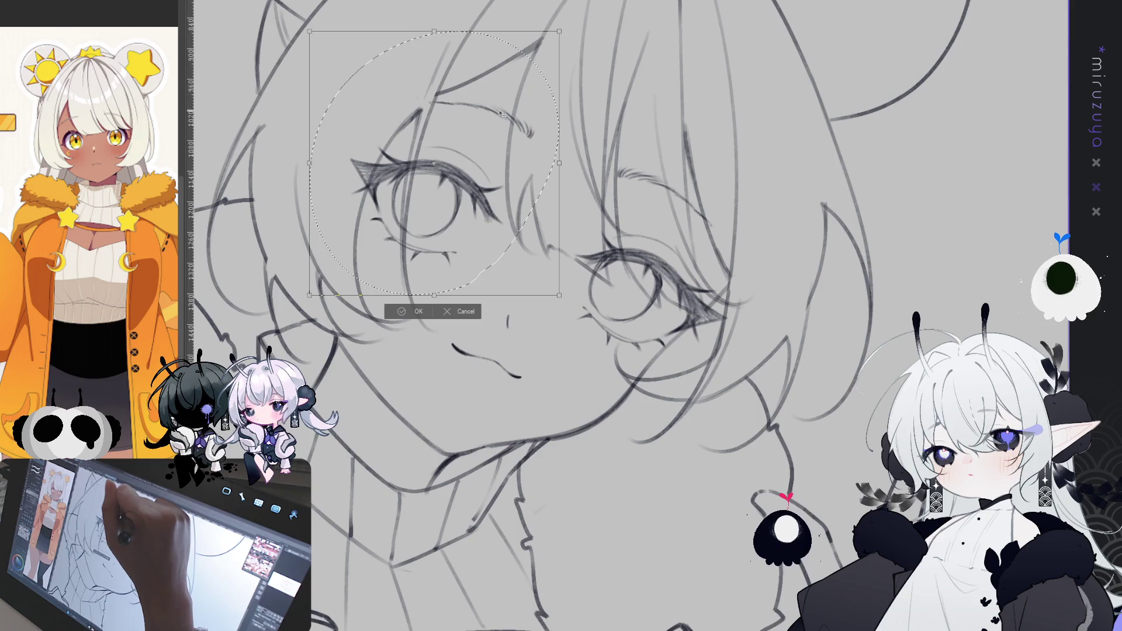
{"action": "key", "text": "Return"}
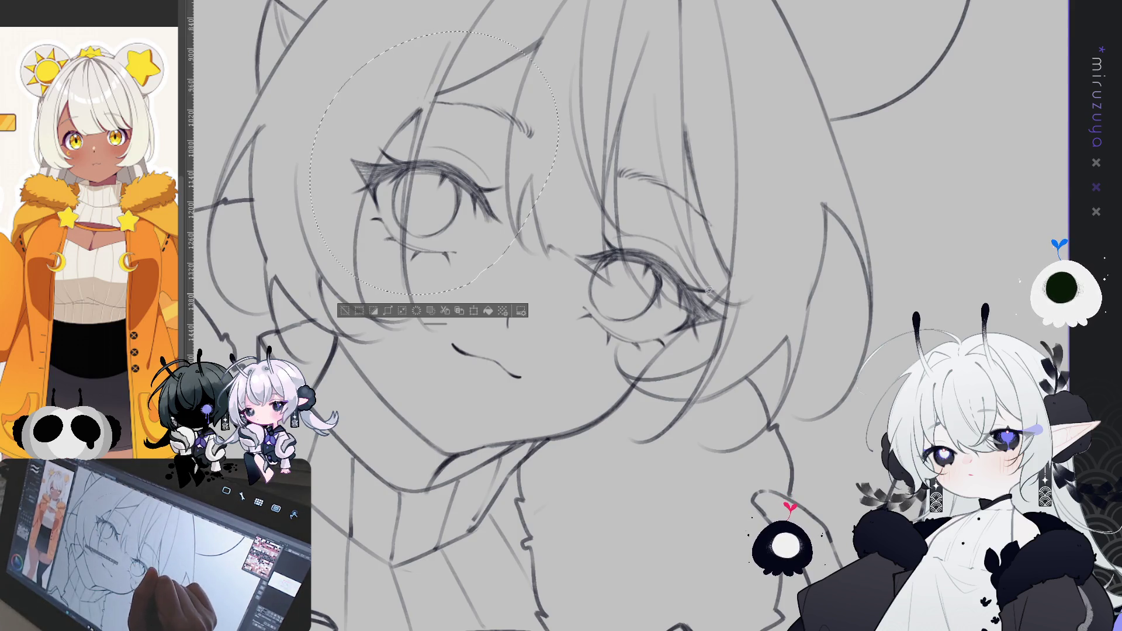
{"action": "key", "text": "ctrl+d"}
Step: Lasso the right eye and warp its outline up and right along the top, then deselect
{"action": "mouse_move", "coordinate": [739, 330]}
{"action": "left_mouse_down"}
{"action": "mouse_move", "coordinate": [596, 219]}
{"action": "mouse_move", "coordinate": [737, 316]}
{"action": "left_mouse_up"}
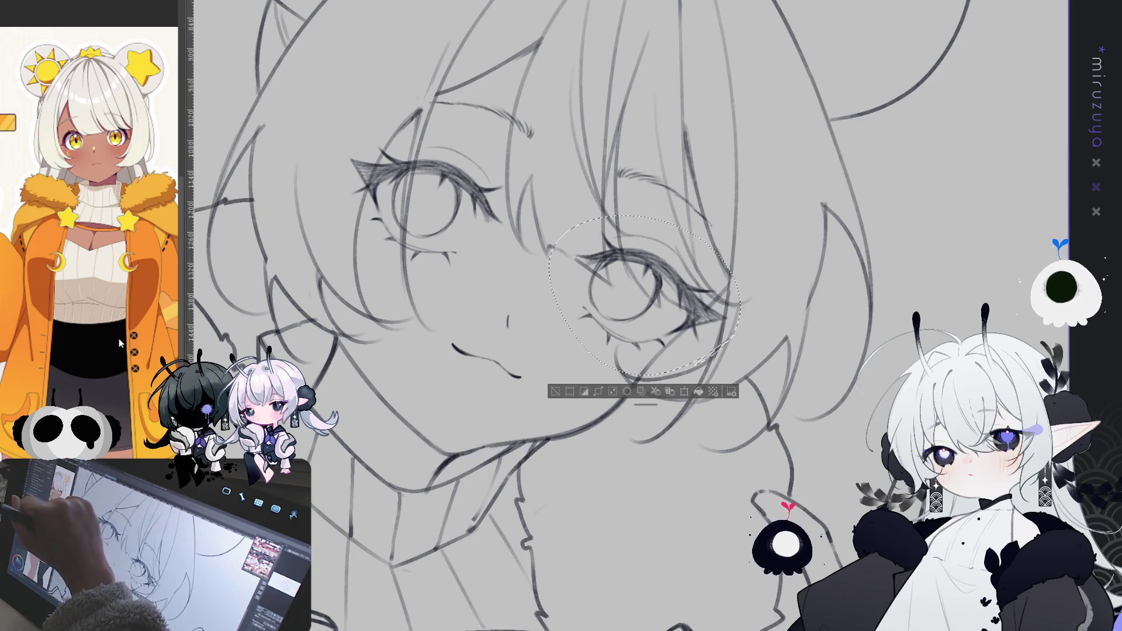
{"action": "key", "text": "ctrl+t"}
{"action": "left_click_drag", "start_coordinate": [620, 271], "coordinate": [625, 261]}
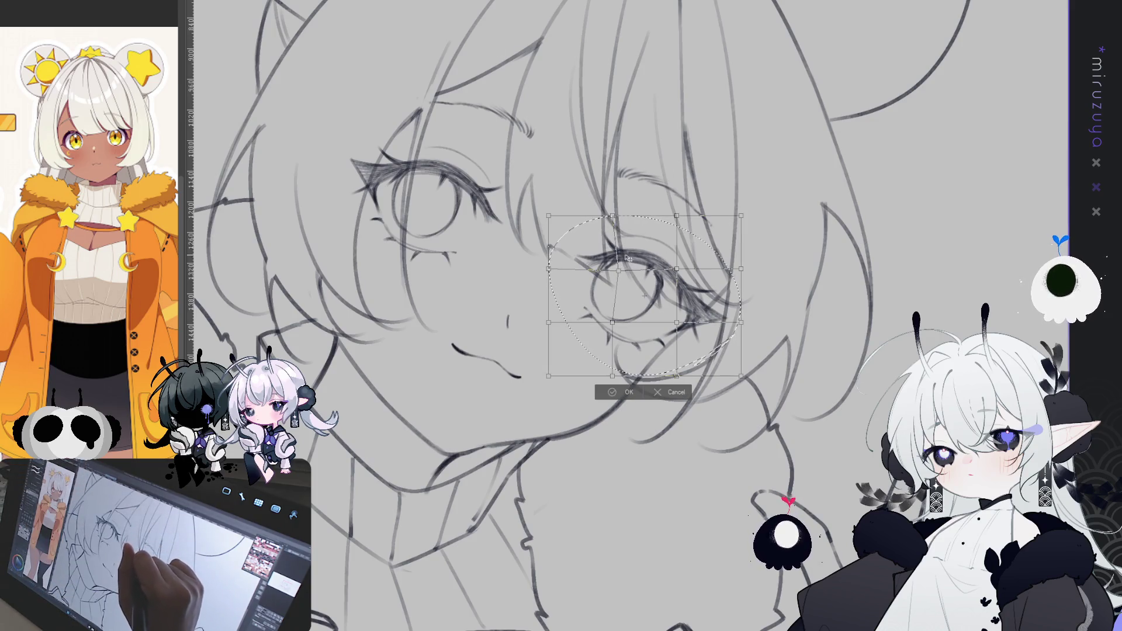
{"action": "left_click_drag", "start_coordinate": [613, 217], "coordinate": [617, 219]}
{"action": "left_click_drag", "start_coordinate": [676, 269], "coordinate": [679, 269]}
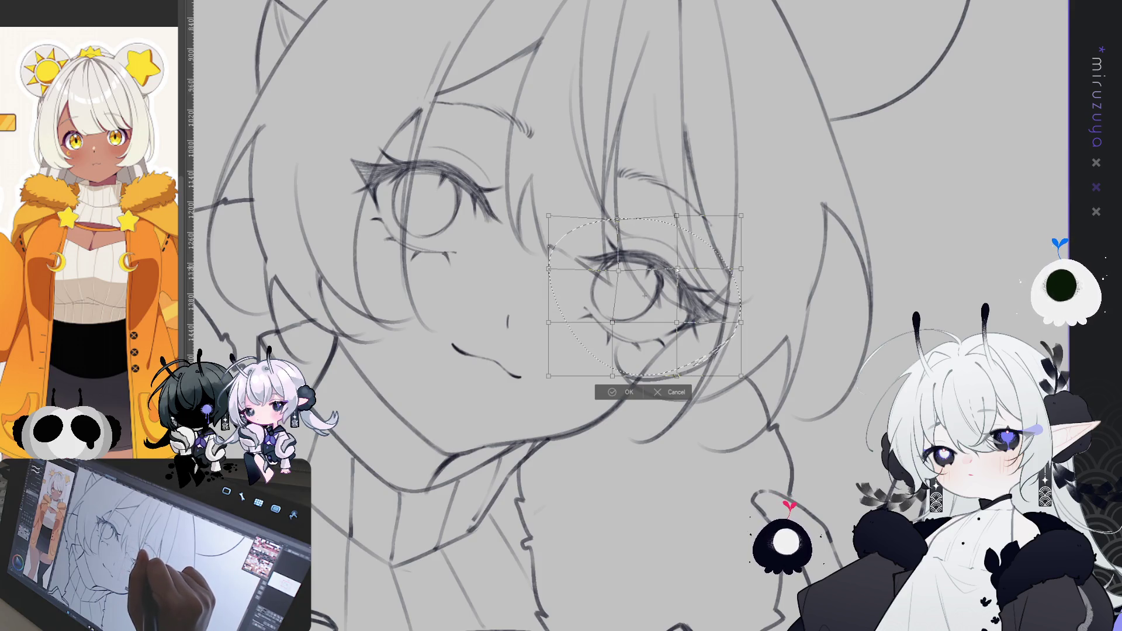
{"action": "left_click", "coordinate": [613, 393]}
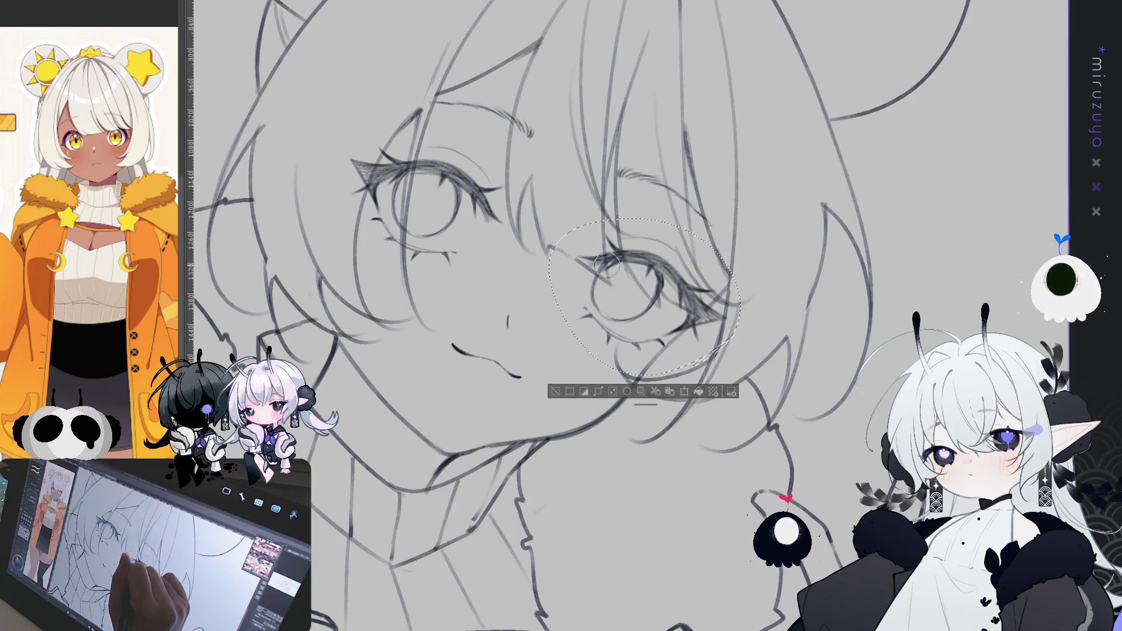
{"action": "key", "text": "ctrl+d"}
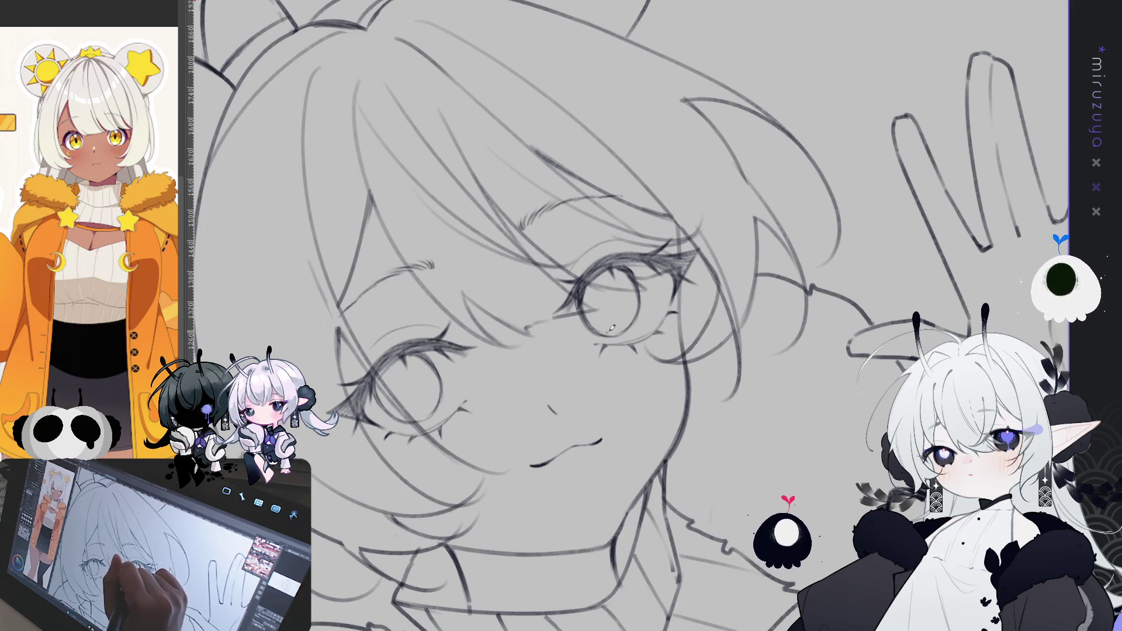
Step: Add a small stroke inside the right eye and mirror the view to check it
{"action": "key", "text": "minus"}
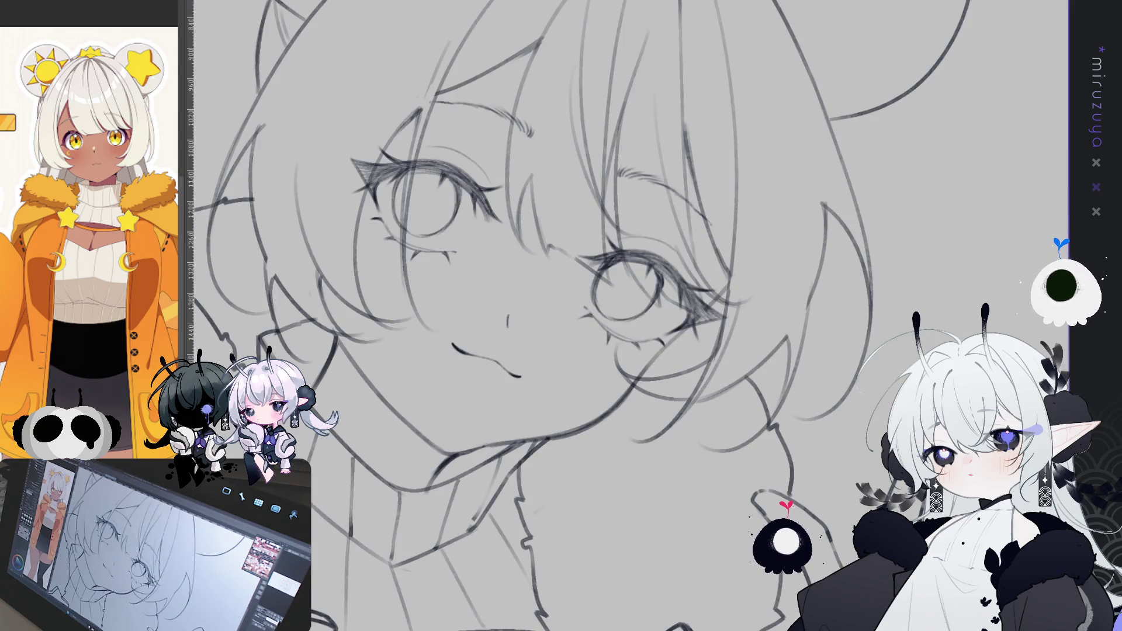
{"action": "left_click_drag", "start_coordinate": [666, 282], "coordinate": [644, 313]}
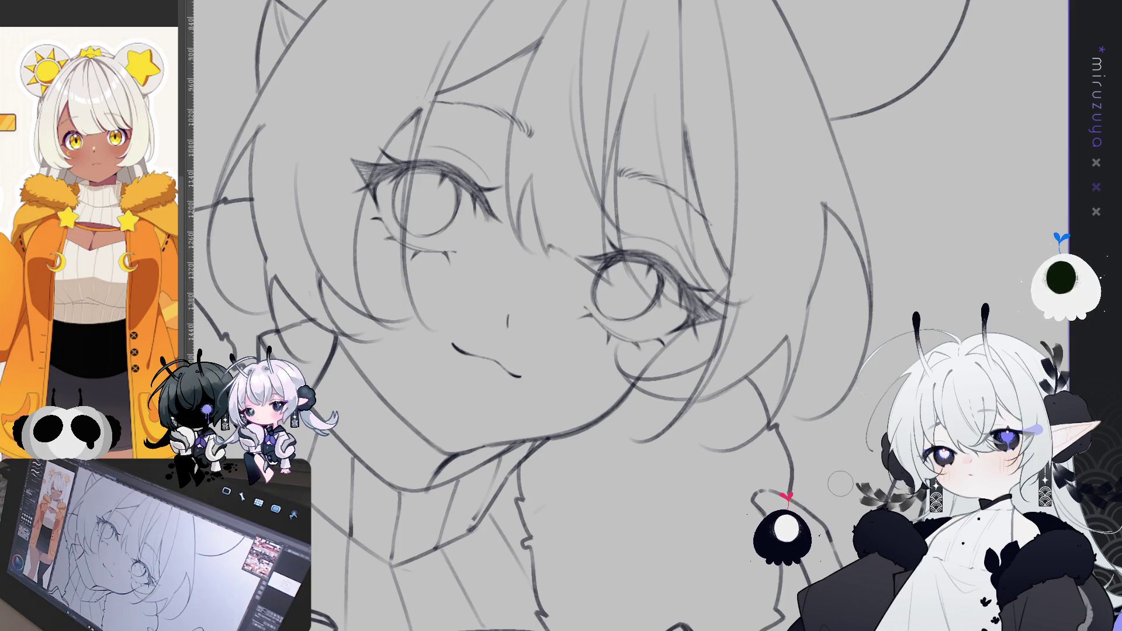
{"action": "key", "text": "h"}
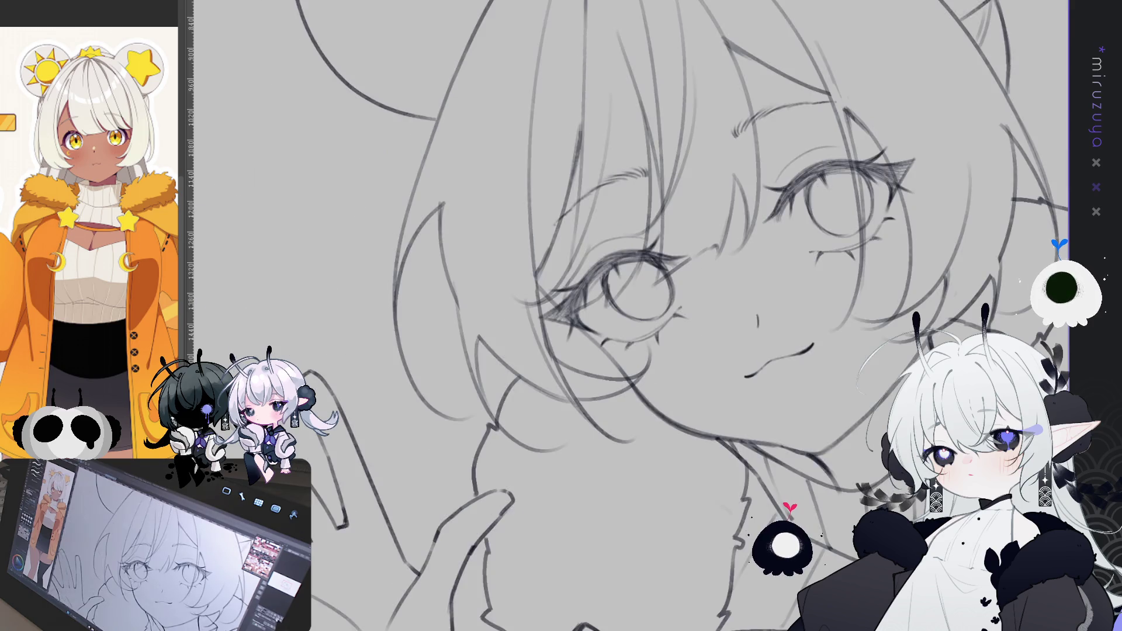
{"action": "key", "text": "h"}
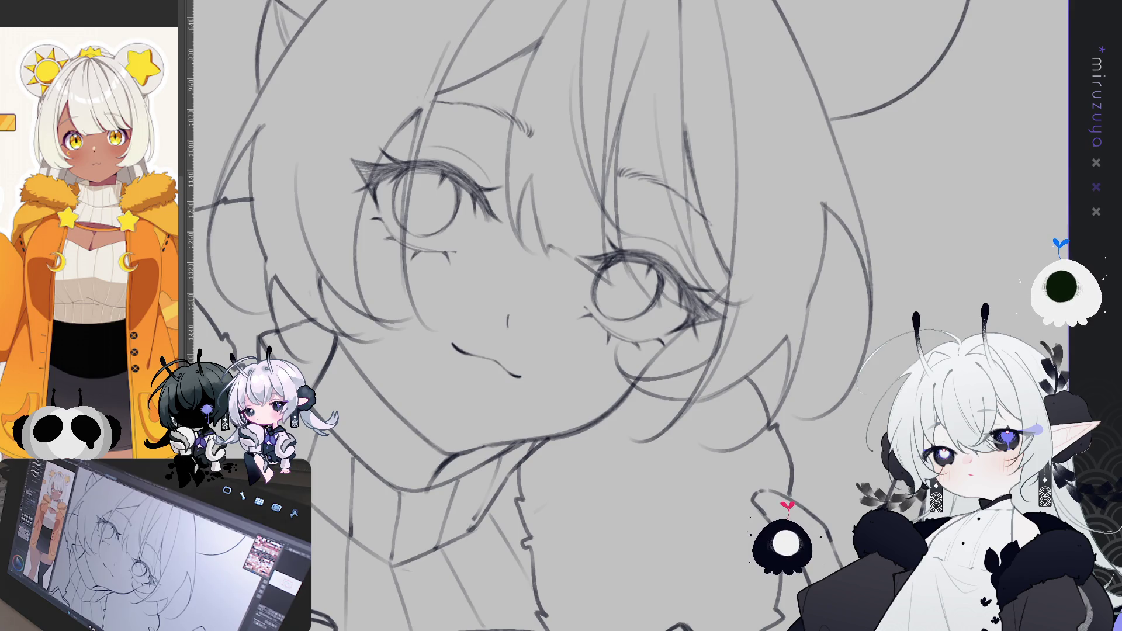
Step: Zoom out to show the hands and shoulders, hide the blue sketch, and return the view upright
{"action": "scroll", "coordinate": [712, 570], "scroll_direction": "down", "scroll_amount": 3}
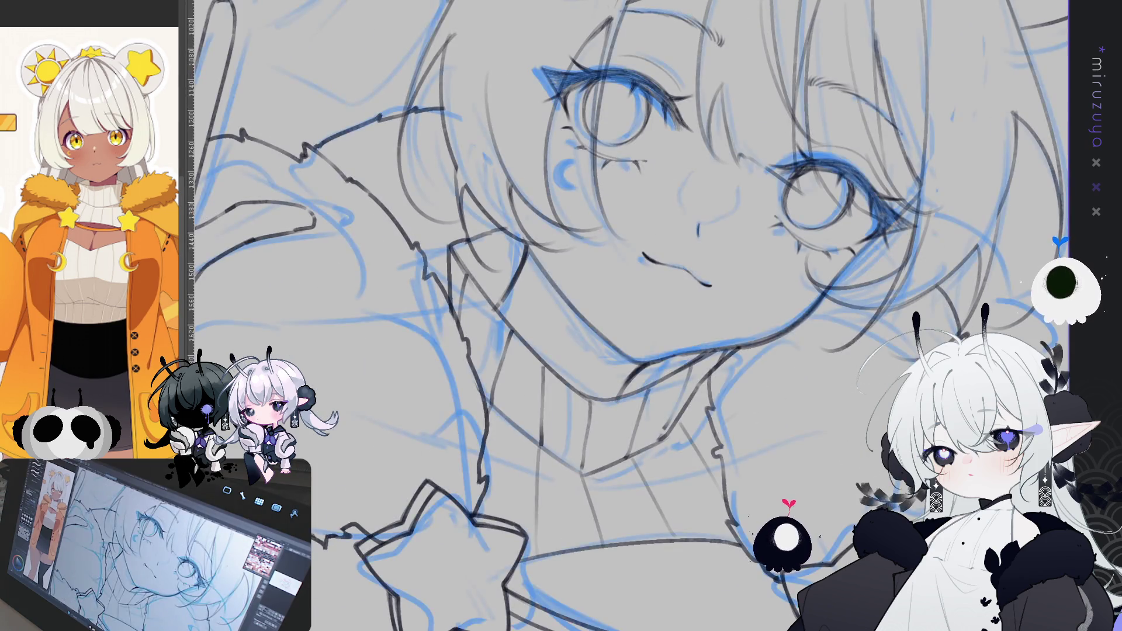
{"action": "scroll", "coordinate": [667, 302], "scroll_direction": "up", "scroll_amount": 3}
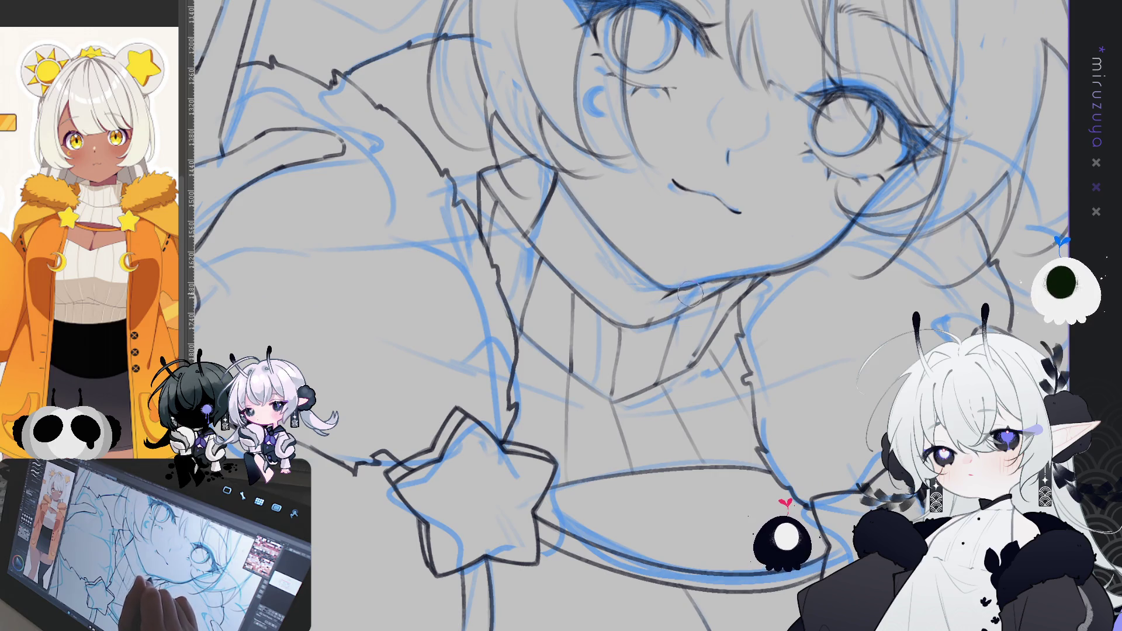
{"action": "left_click_drag", "start_coordinate": [643, 317], "coordinate": [676, 146]}
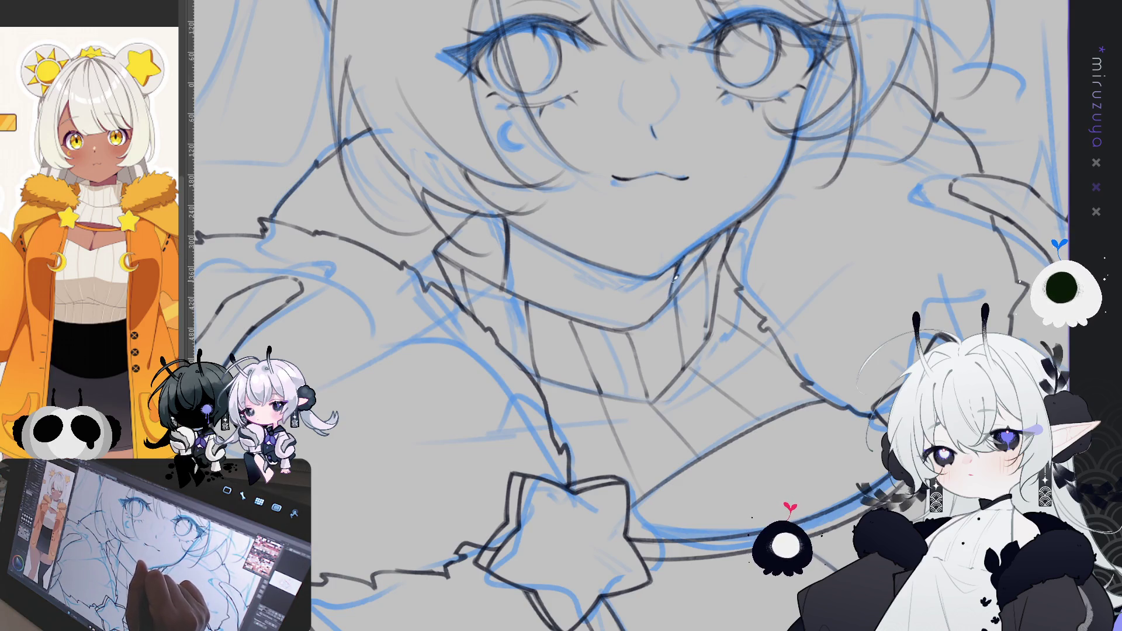
{"action": "mouse_move", "coordinate": [758, 244]}
{"action": "left_mouse_down"}
{"action": "mouse_move", "coordinate": [672, 303]}
{"action": "mouse_move", "coordinate": [444, 338]}
{"action": "left_mouse_up"}
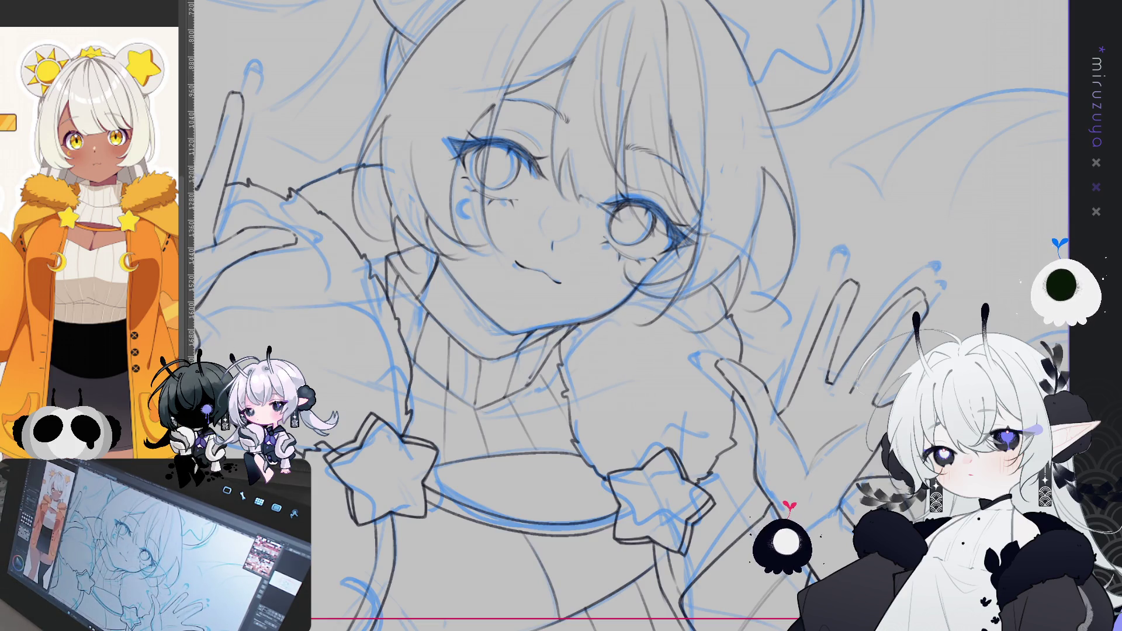
{"action": "key", "text": "h"}
{"action": "key", "text": "minus"}
{"action": "key", "text": "minus"}
{"action": "key", "text": "minus"}
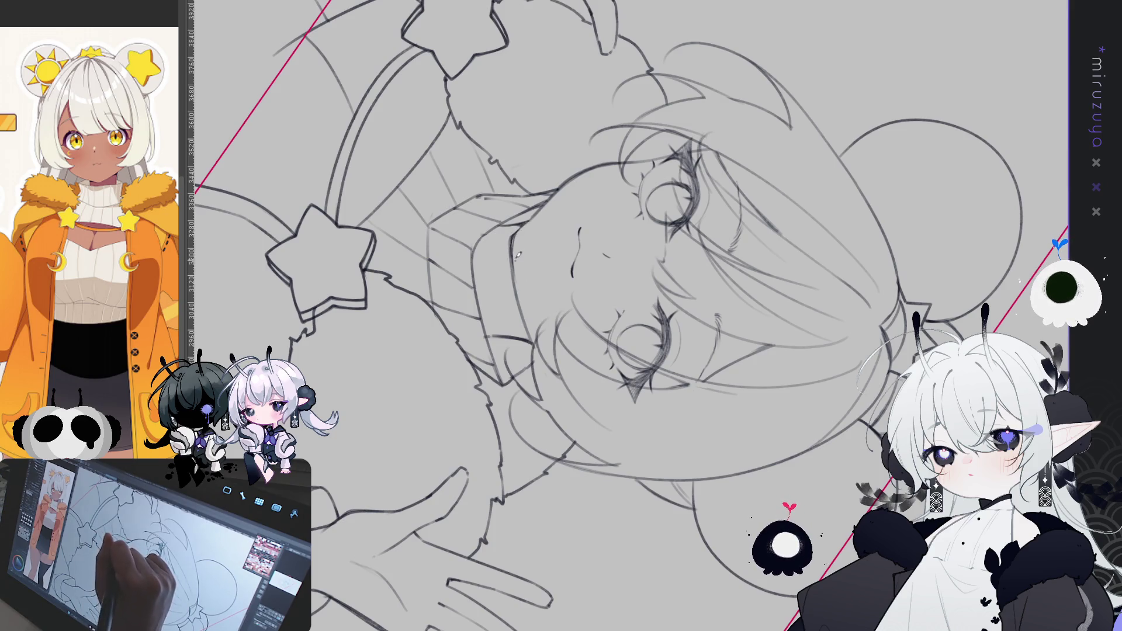
{"action": "left_click_drag", "start_coordinate": [671, 304], "coordinate": [830, 403]}
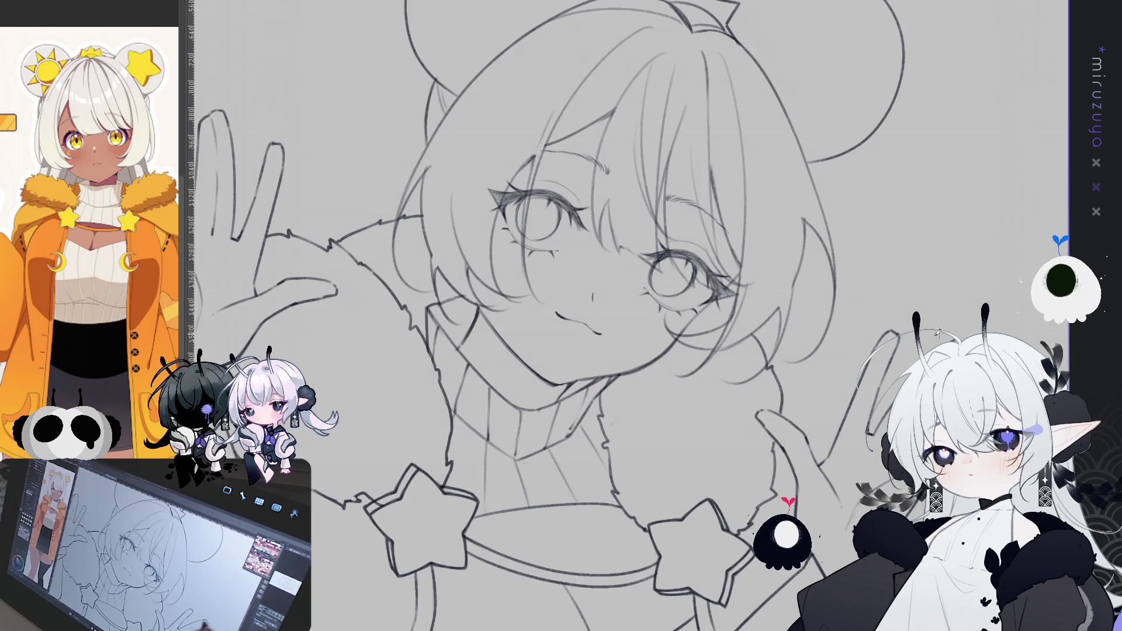
Step: Zoom out to the whole sketch and draw the line closing the figure's left side and bottom edge
{"action": "key", "text": "minus"}
{"action": "key", "text": "ctrl+minus"}
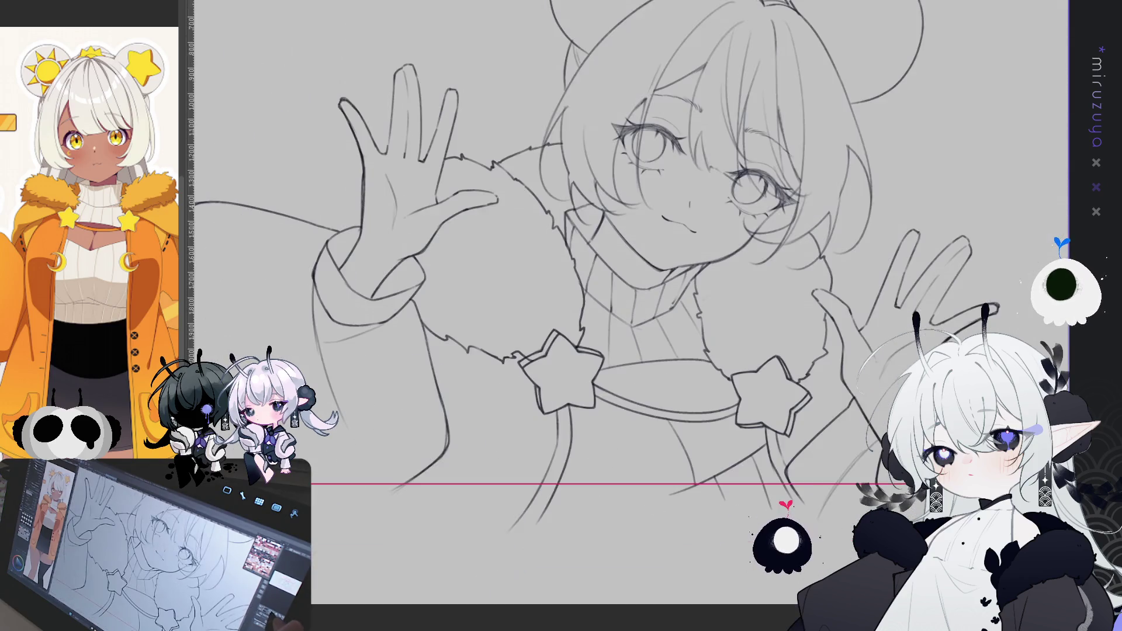
{"action": "key", "text": "ctrl+minus"}
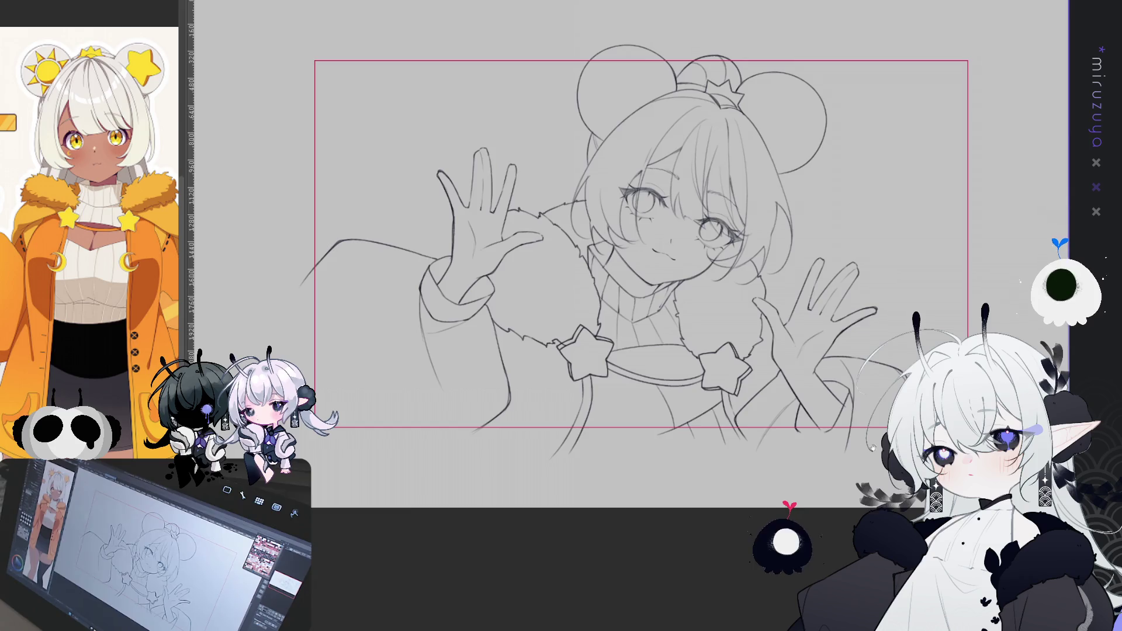
{"action": "left_click_drag", "start_coordinate": [642, 280], "coordinate": [669, 228]}
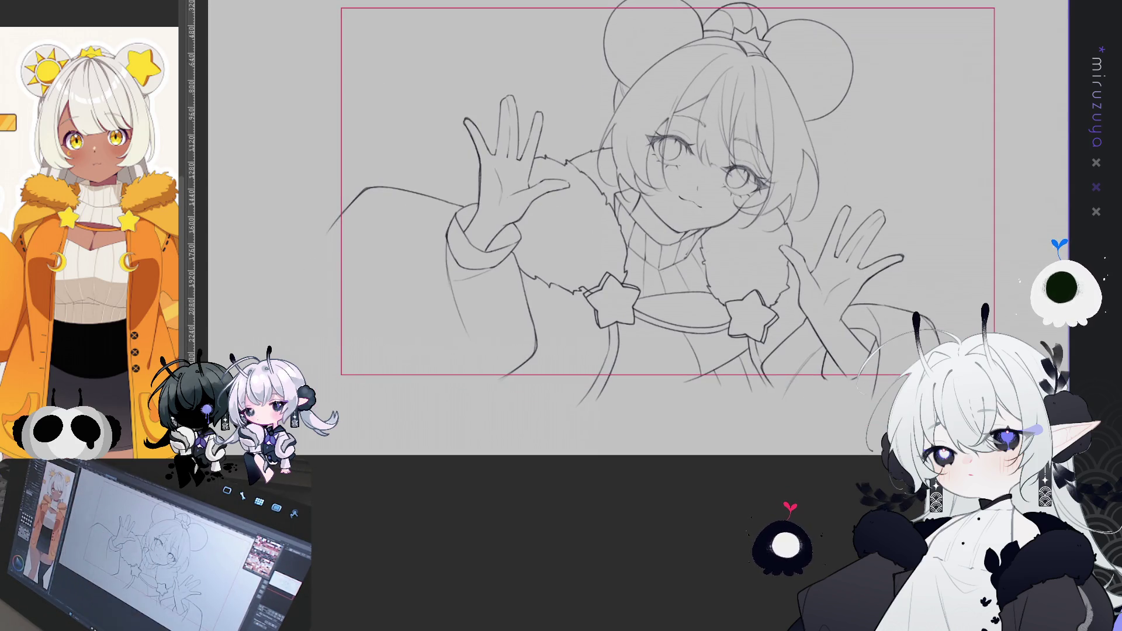
{"action": "mouse_move", "coordinate": [327, 225]}
{"action": "left_mouse_down"}
{"action": "mouse_move", "coordinate": [330, 397]}
{"action": "mouse_move", "coordinate": [897, 381]}
{"action": "left_mouse_up"}
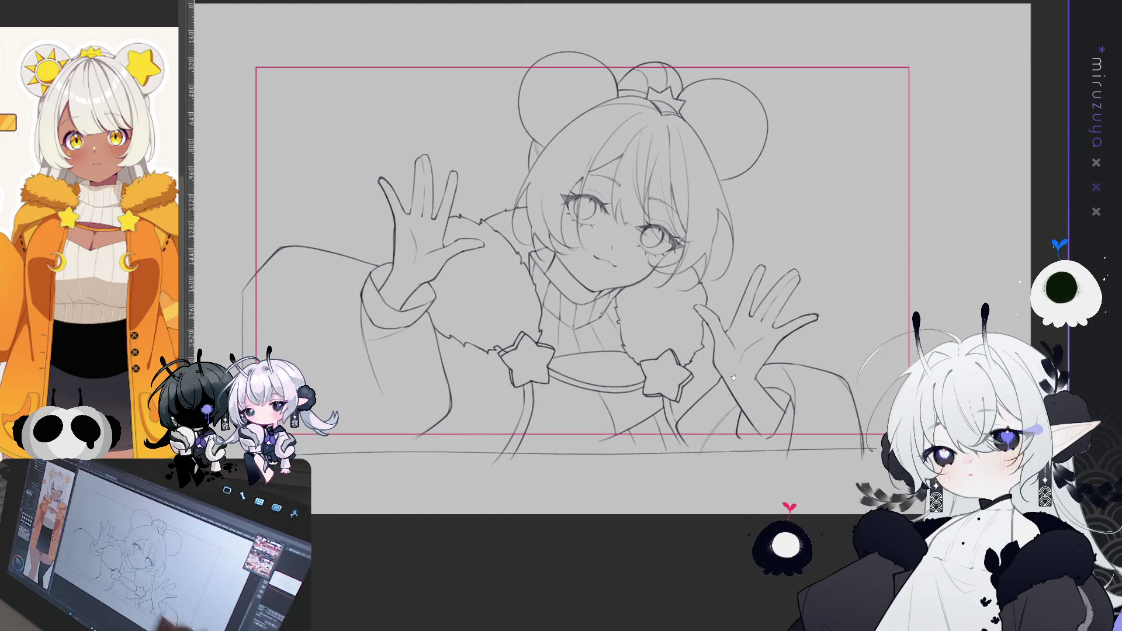
{"action": "left_click", "coordinate": [878, 338]}
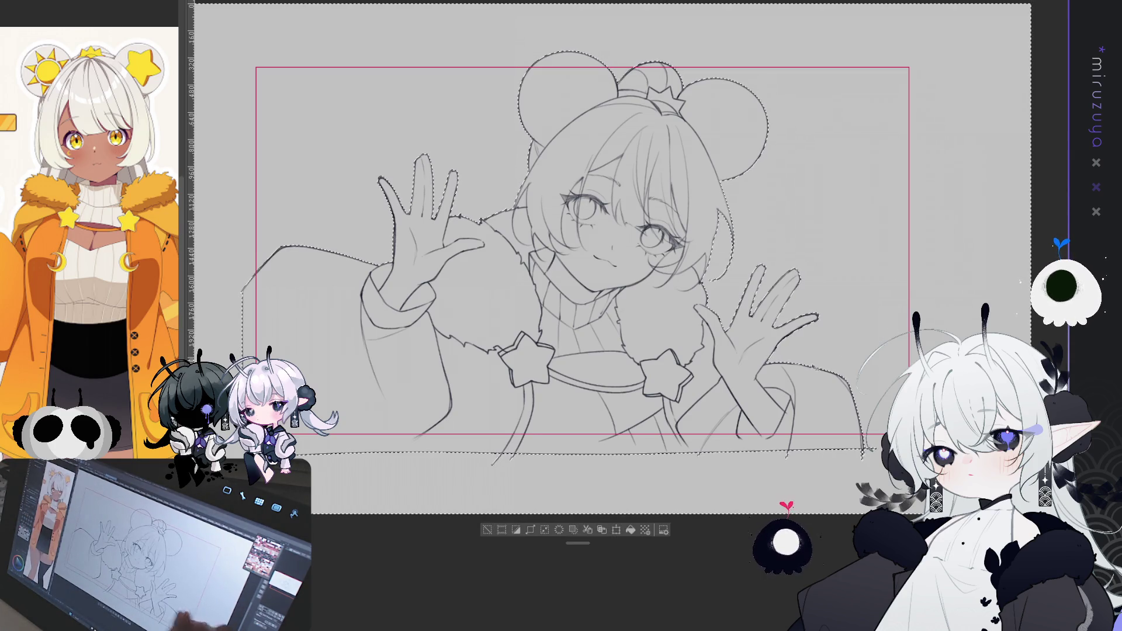
{"action": "left_click", "coordinate": [503, 528]}
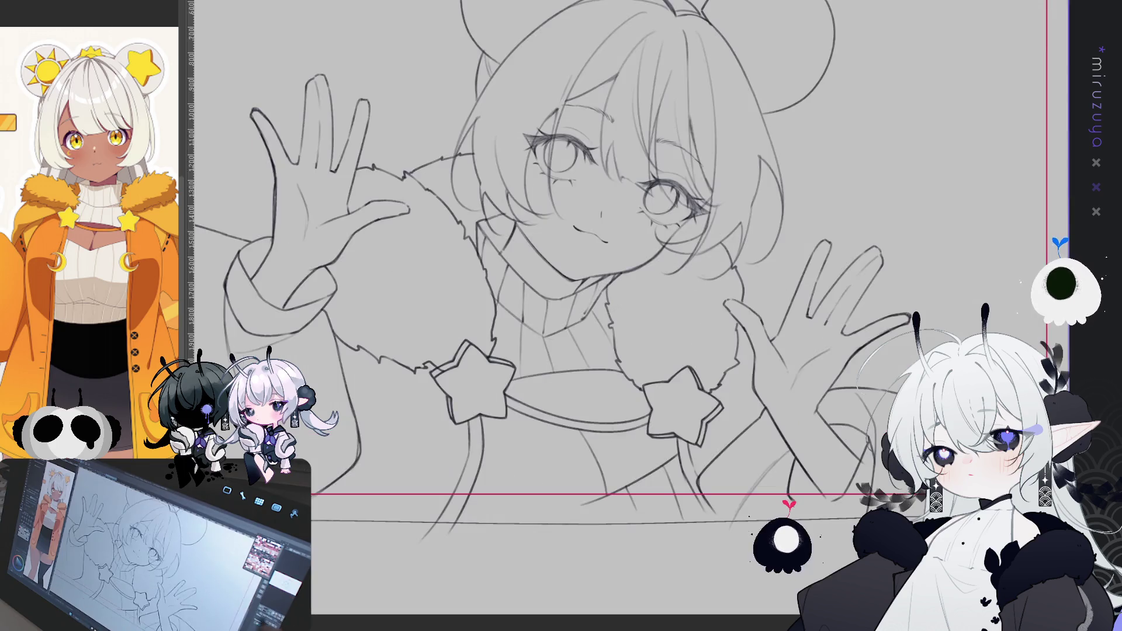
Step: Check against the blue sketch and add two short touch-up strokes near the right hand
{"action": "key", "text": "ctrl+h"}
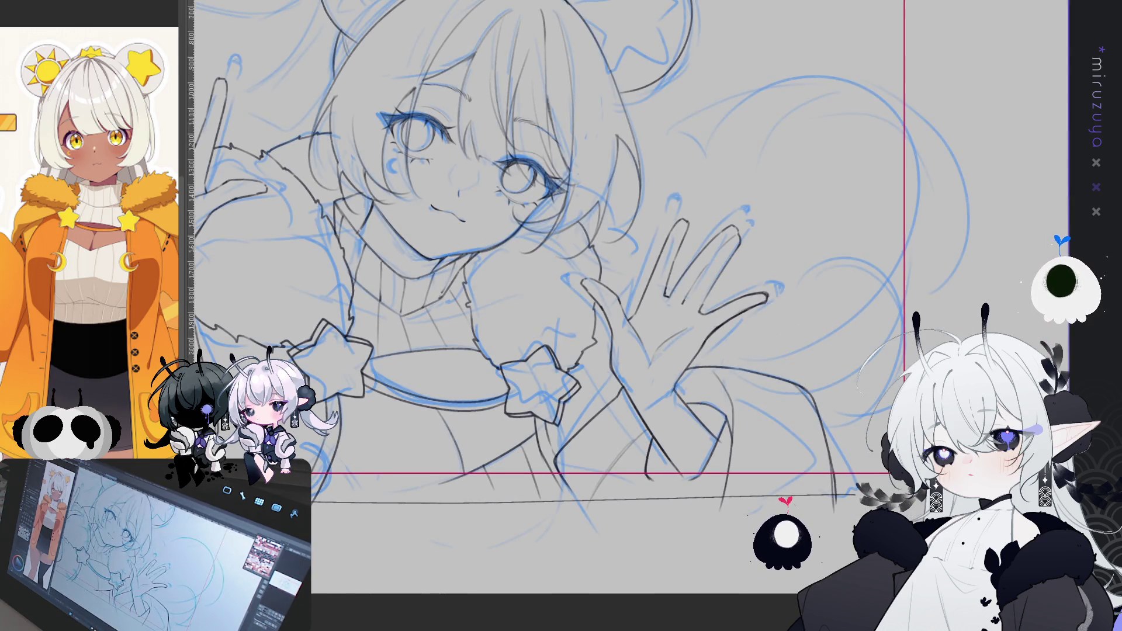
{"action": "key", "text": "ctrl+h"}
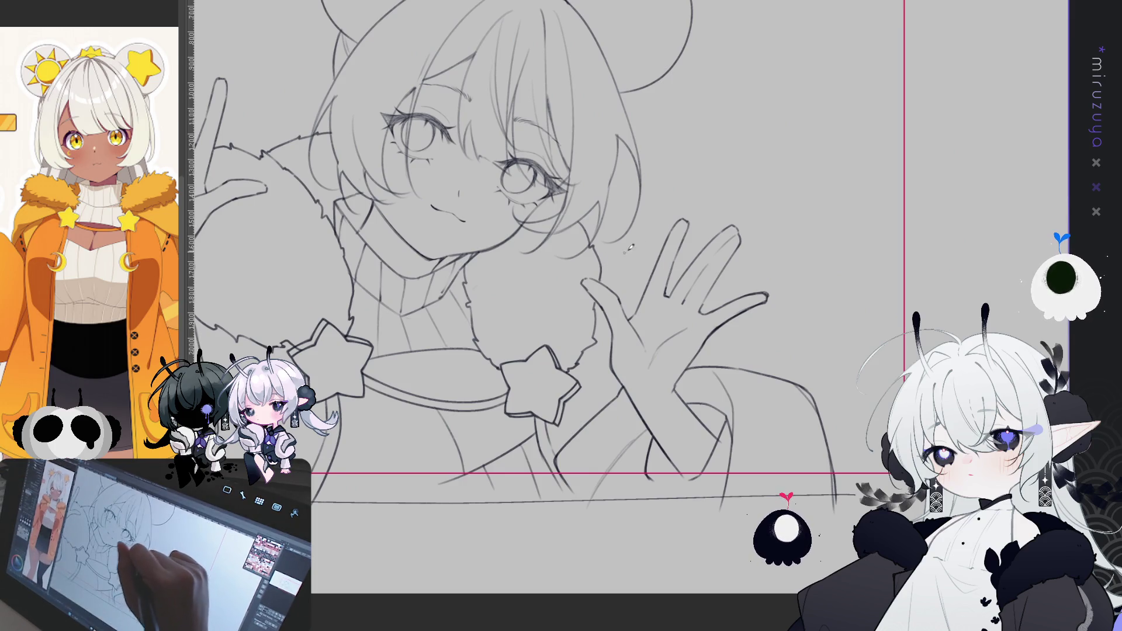
{"action": "left_click_drag", "start_coordinate": [615, 265], "coordinate": [643, 292]}
{"action": "left_click_drag", "start_coordinate": [706, 340], "coordinate": [732, 362]}
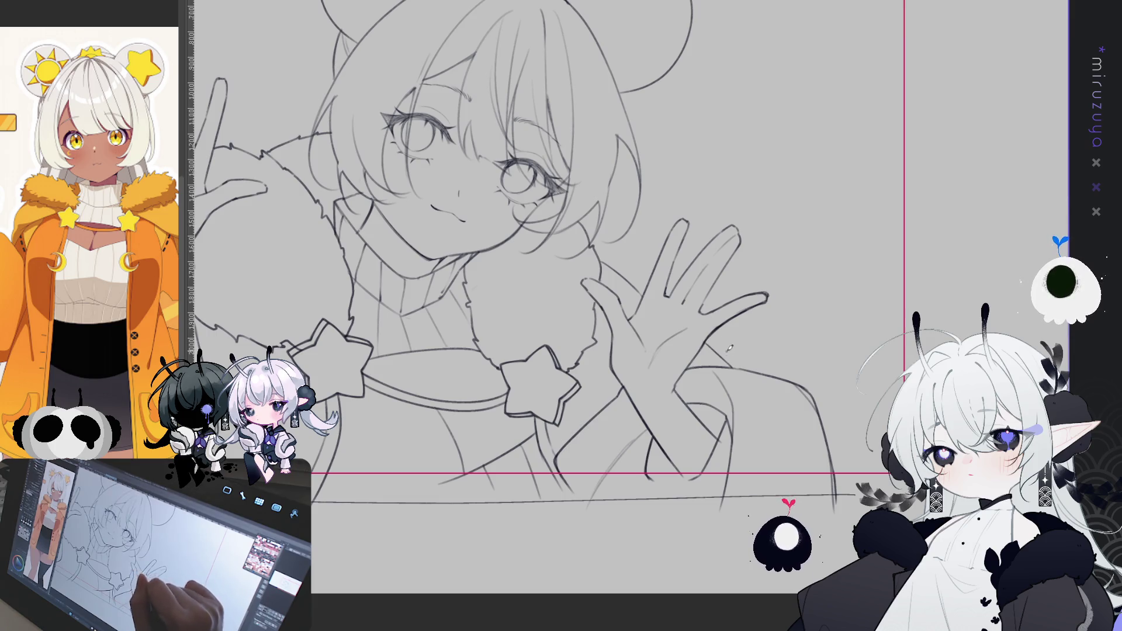
{"action": "key", "text": "ctrl+minus"}
{"action": "key", "text": "ctrl+minus"}
{"action": "key", "text": "ctrl+minus"}
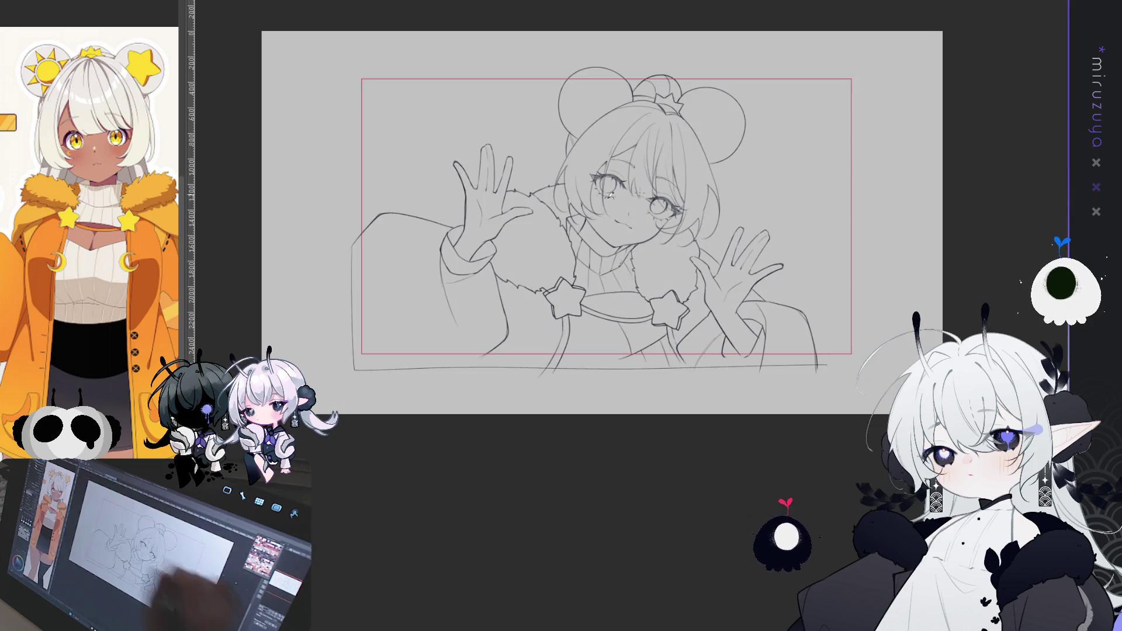
Step: Select the figure area, fill it with a flat light base colour, deselect, and touch up the mouth
{"action": "left_click", "coordinate": [870, 155]}
{"action": "key", "text": "ctrl+plus"}
{"action": "key", "text": "ctrl+plus"}
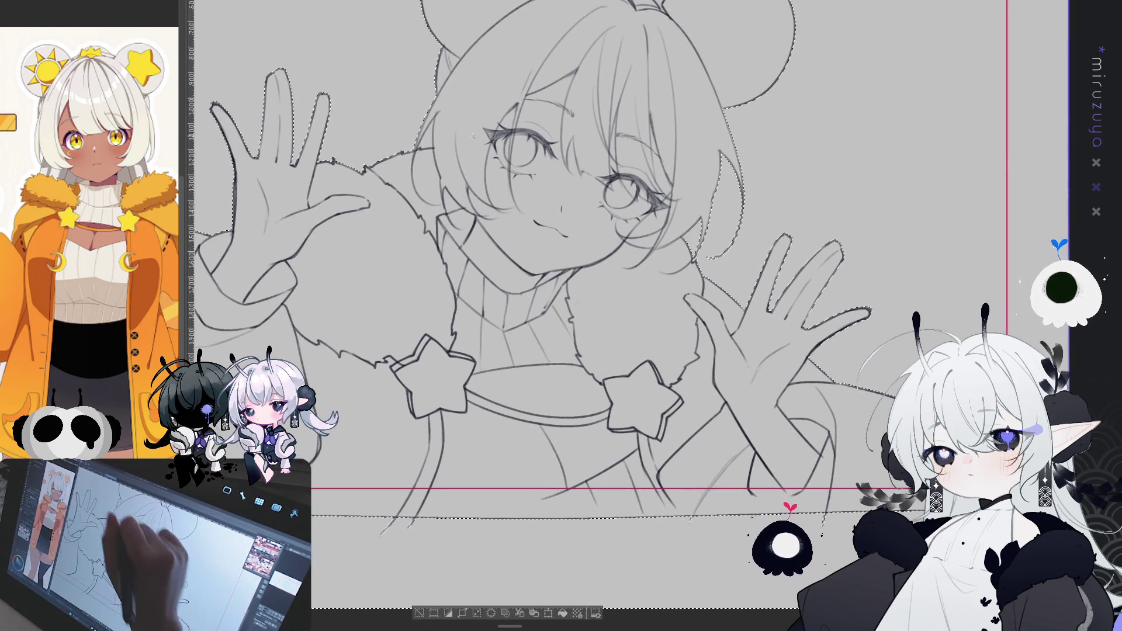
{"action": "mouse_move", "coordinate": [803, 222]}
{"action": "left_mouse_down"}
{"action": "mouse_move", "coordinate": [783, 370]}
{"action": "mouse_move", "coordinate": [815, 121]}
{"action": "left_mouse_up"}
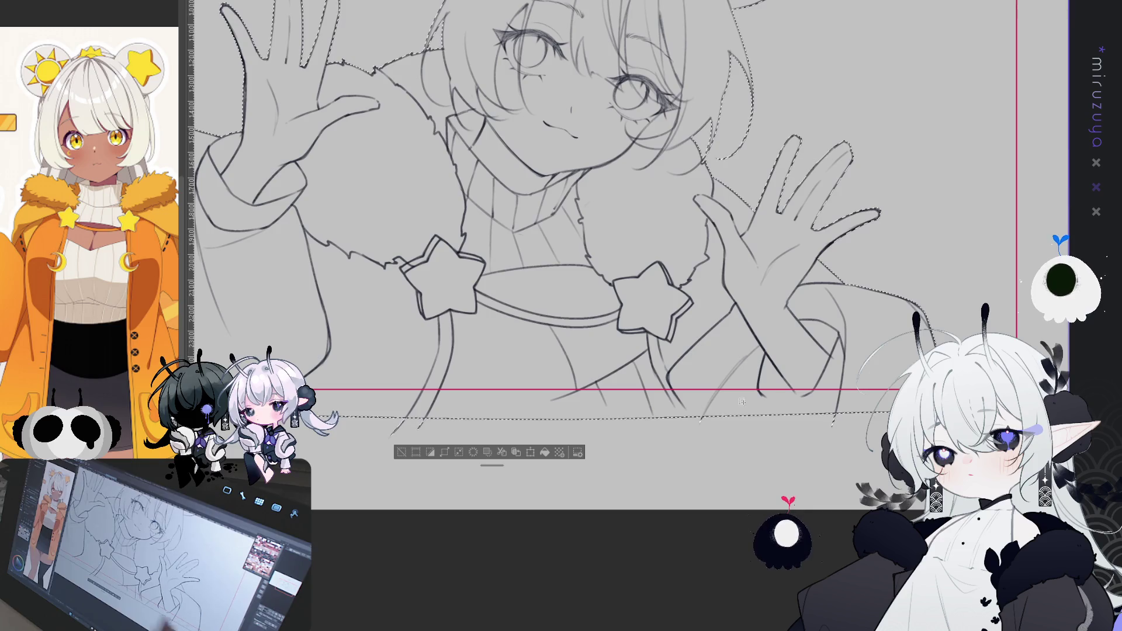
{"action": "left_click", "coordinate": [545, 451]}
{"action": "key", "text": "ctrl+d"}
{"action": "scroll", "coordinate": [658, 523], "scroll_direction": "up", "scroll_amount": 2}
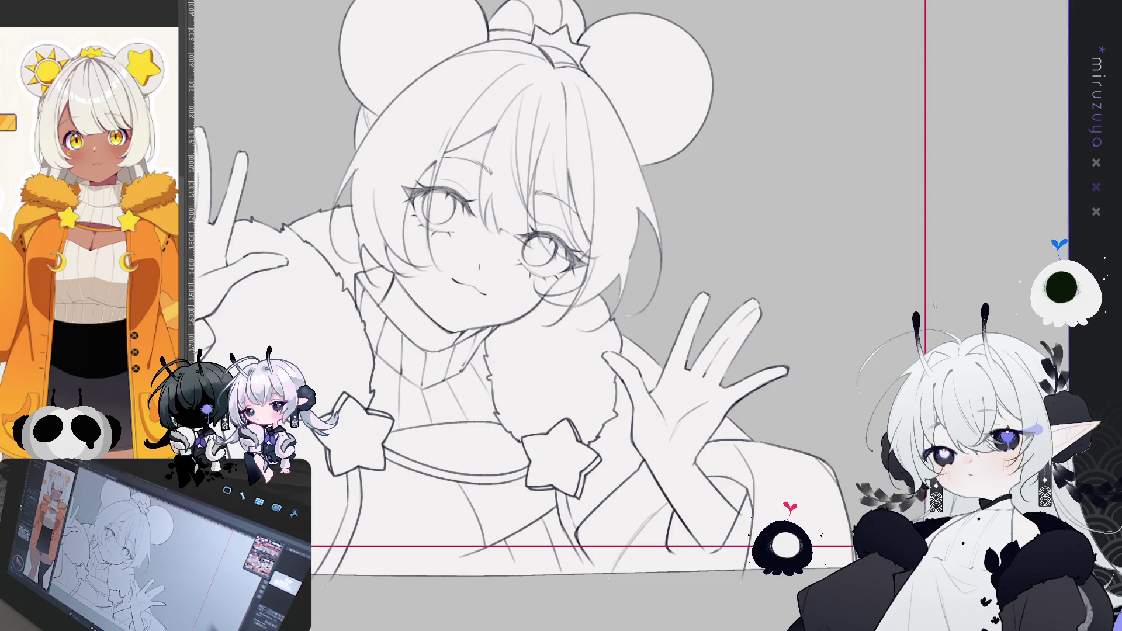
{"action": "left_click_drag", "start_coordinate": [481, 296], "coordinate": [491, 307]}
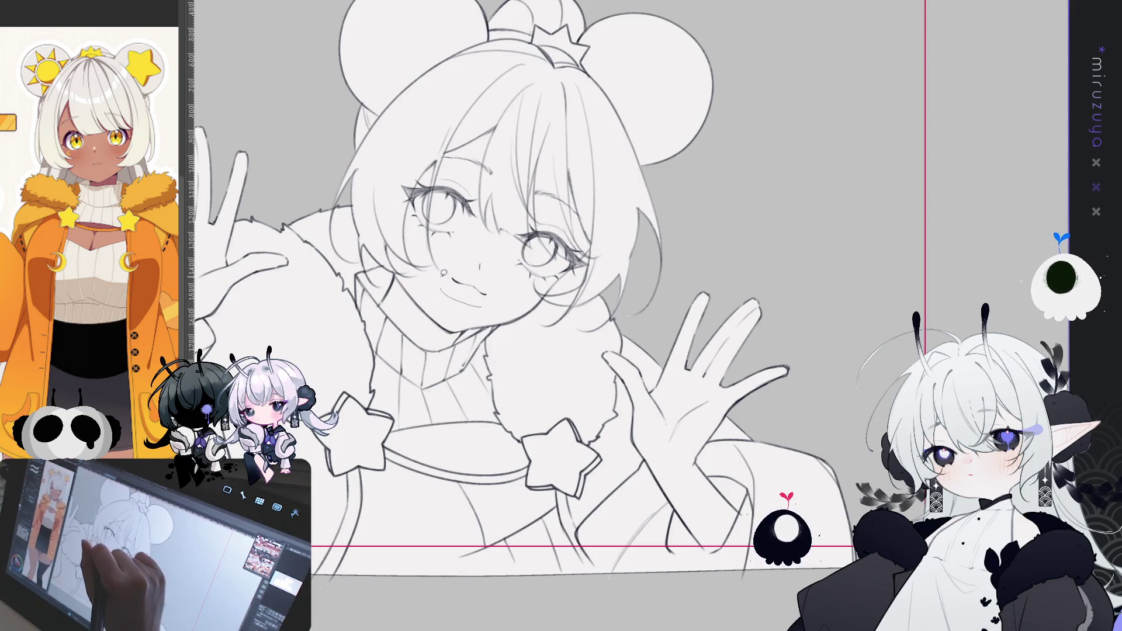
Step: Lasso the mouth and nudge it slightly left and down, then deselect
{"action": "left_click_drag", "start_coordinate": [442, 274], "coordinate": [444, 278]}
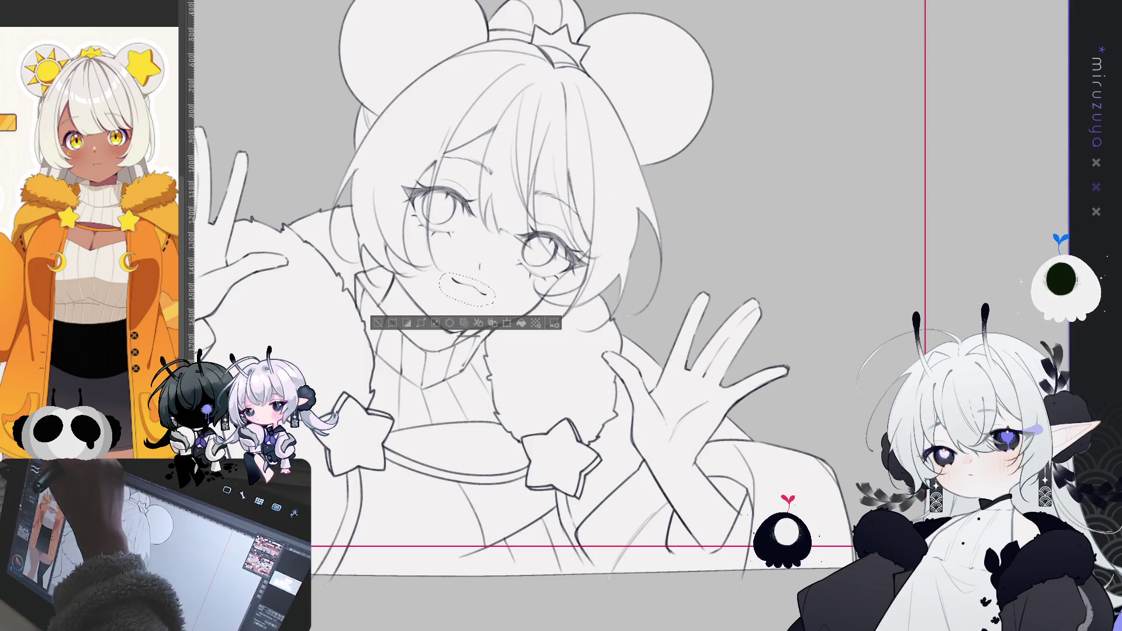
{"action": "key", "text": "ctrl+t"}
{"action": "left_click_drag", "start_coordinate": [486, 287], "coordinate": [488, 288]}
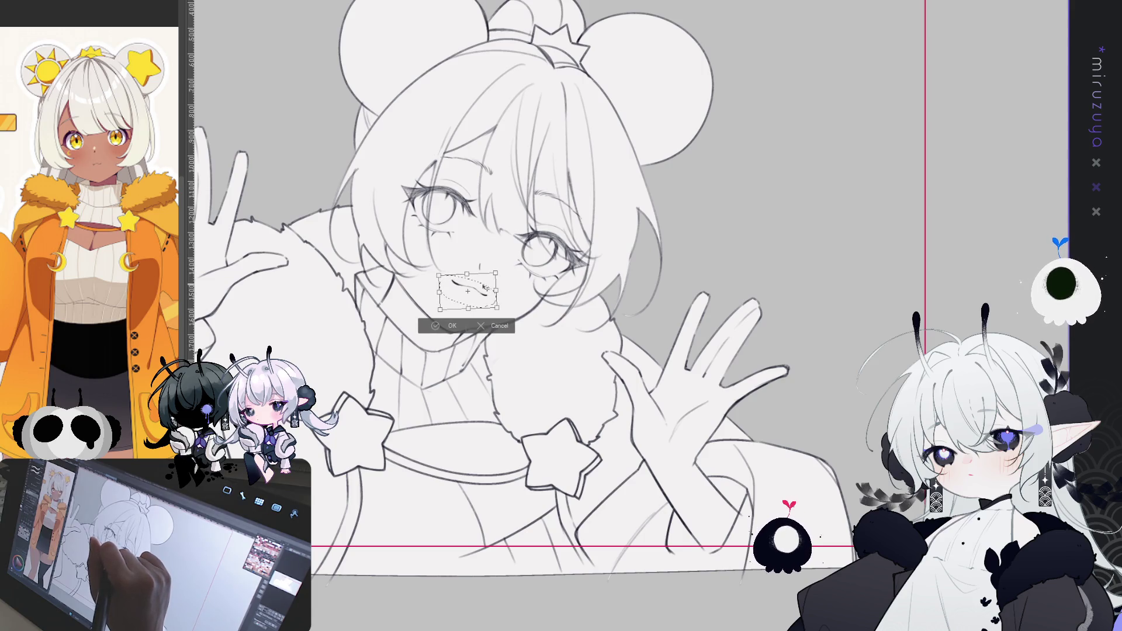
{"action": "left_click", "coordinate": [461, 330]}
{"action": "key", "text": "ctrl+d"}
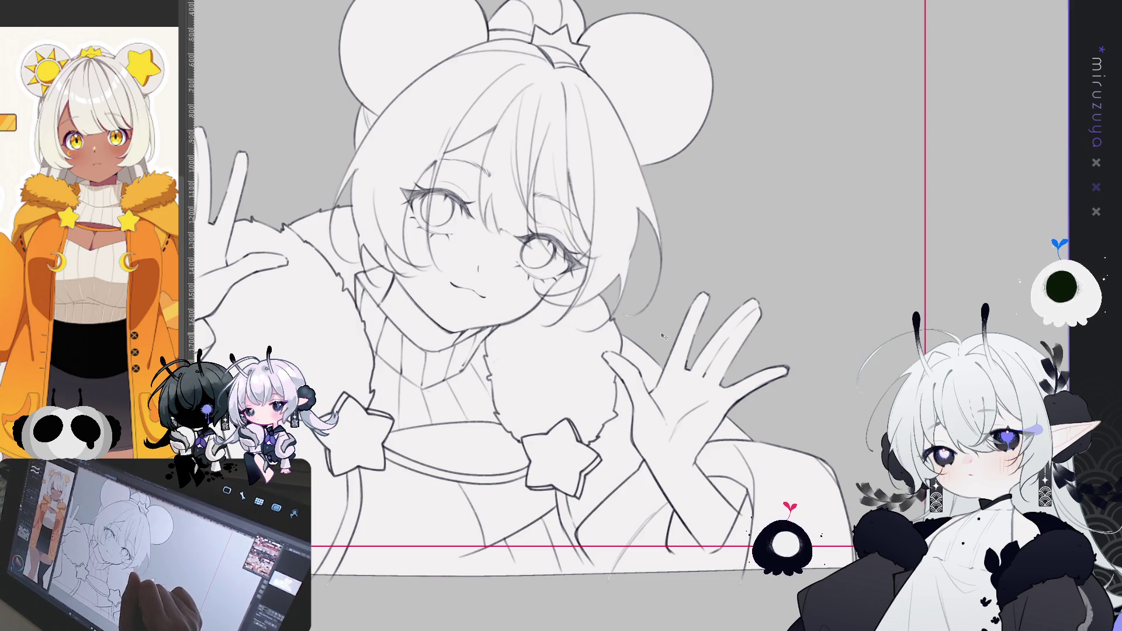
{"action": "key", "text": "ctrl+z"}
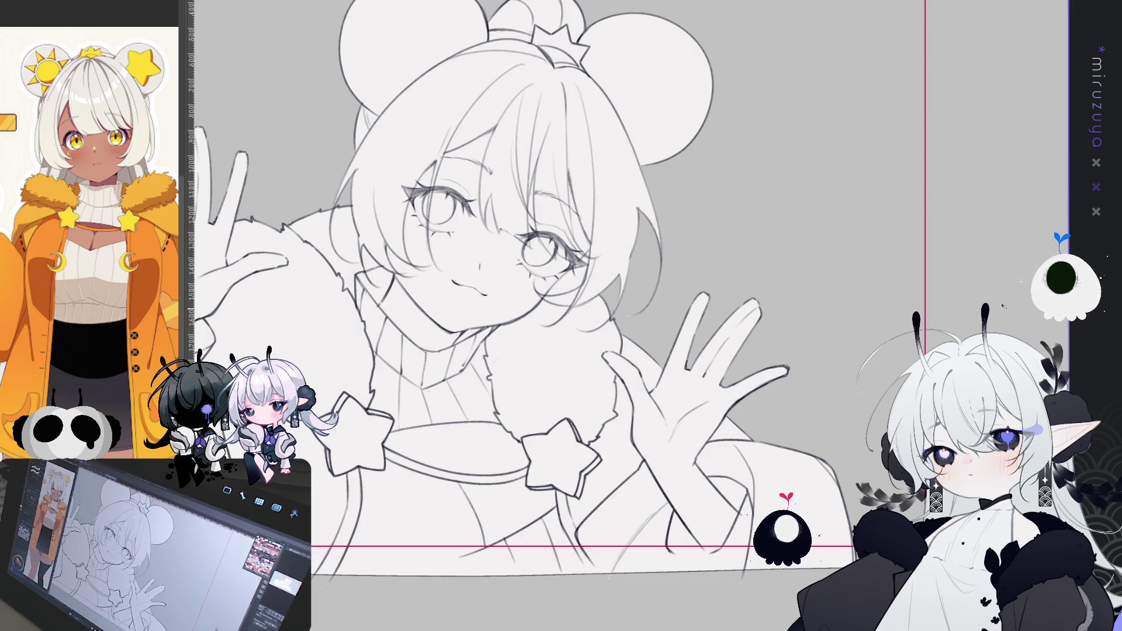
{"action": "scroll", "coordinate": [602, 292], "scroll_direction": "left", "scroll_amount": 5}
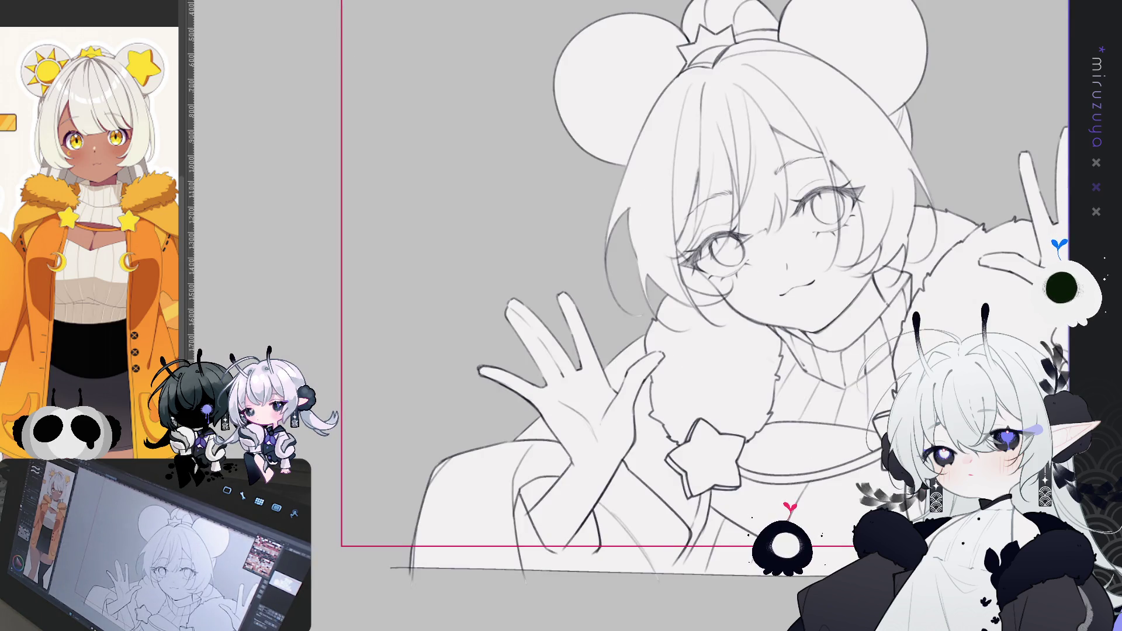
Step: Mirror the canvas and trace a darker, firmer line down the girl's left cheek and jaw
{"action": "scroll", "coordinate": [642, 292], "scroll_direction": "right", "scroll_amount": 8}
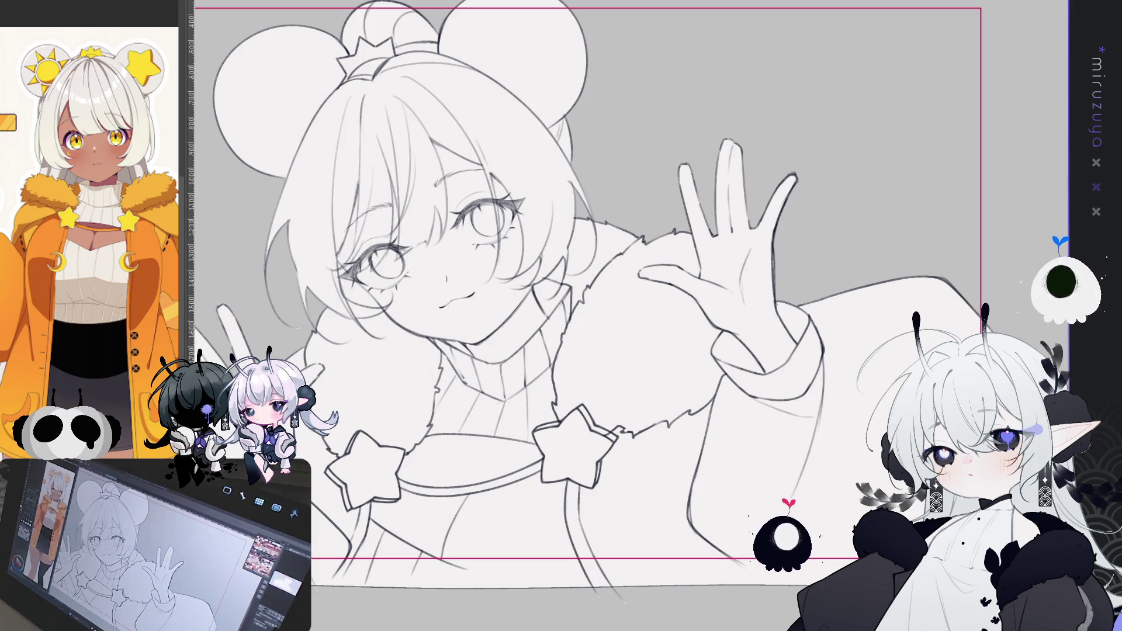
{"action": "key", "text": "h"}
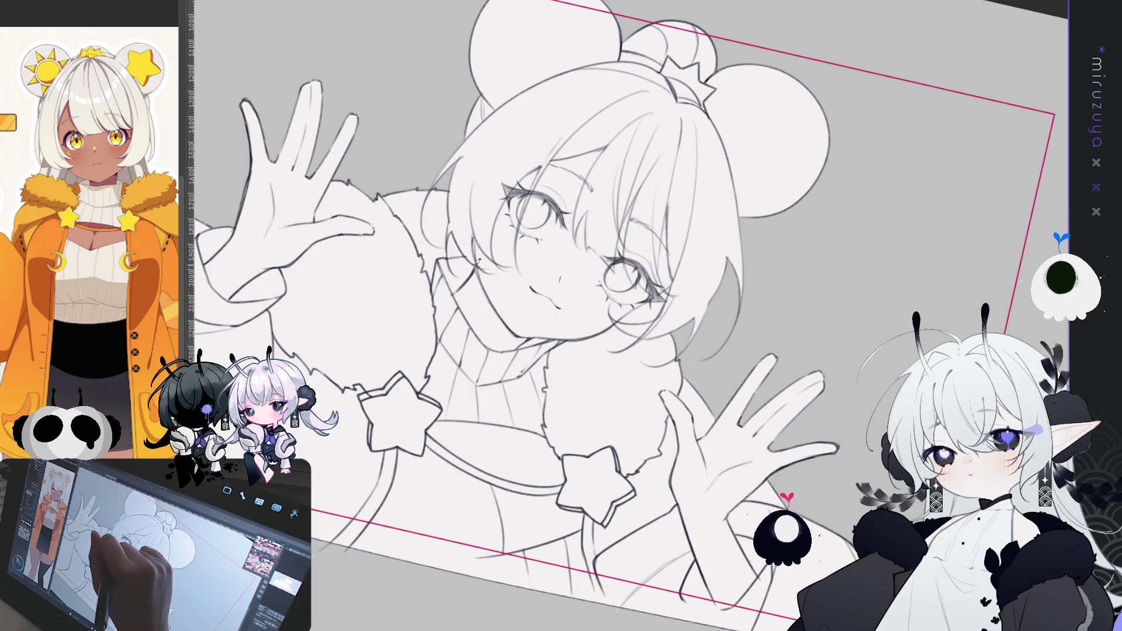
{"action": "left_click_drag", "start_coordinate": [480, 264], "coordinate": [509, 321]}
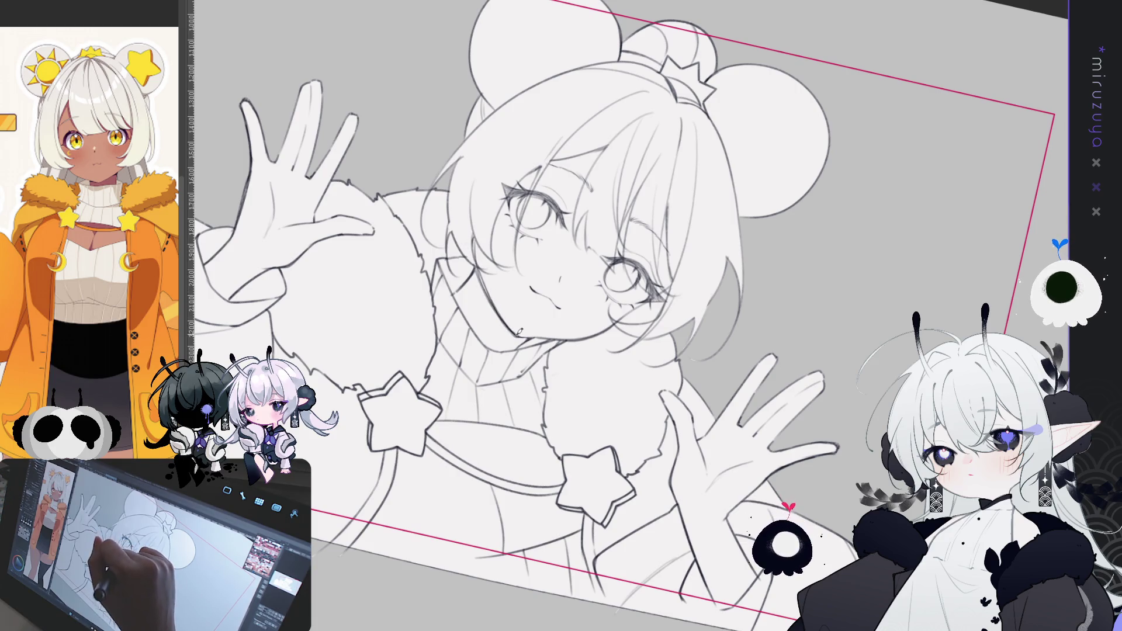
Step: Reset the view, pan to the empty left area, and begin the first point of a star
{"action": "key", "text": "ctrl+0"}
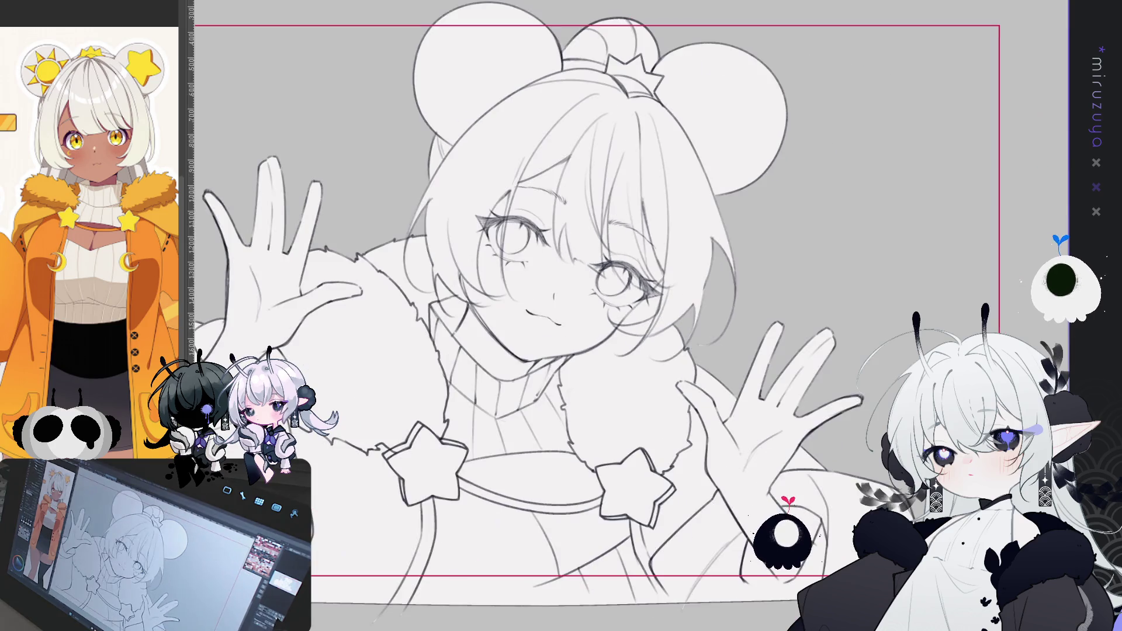
{"action": "left_click_drag", "start_coordinate": [585, 315], "coordinate": [605, 285]}
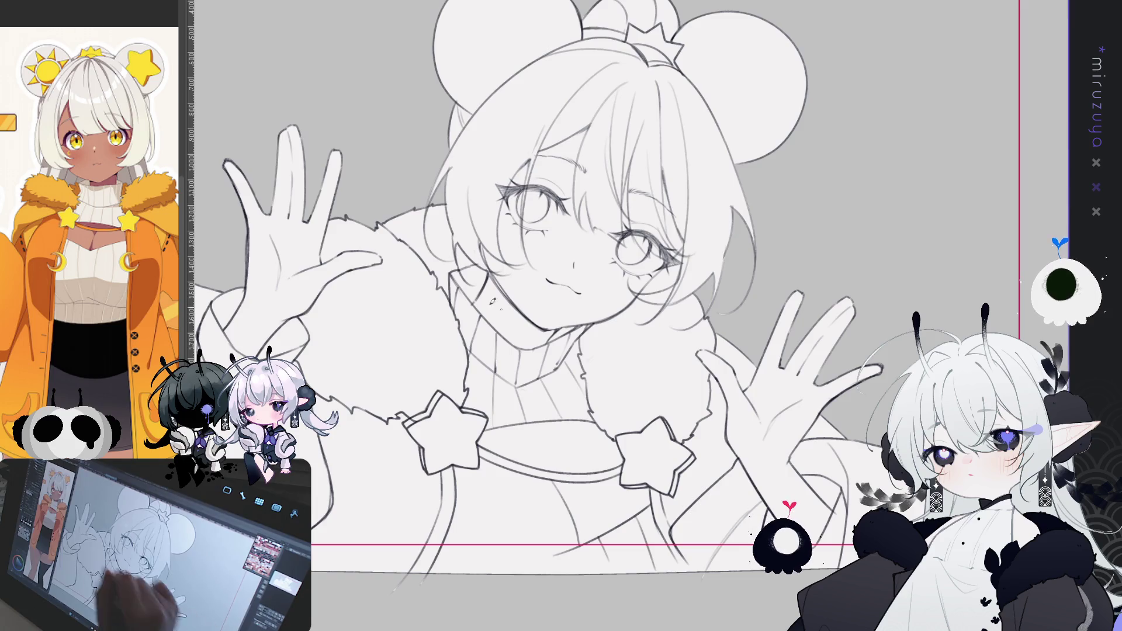
{"action": "left_click_drag", "start_coordinate": [516, 309], "coordinate": [569, 392]}
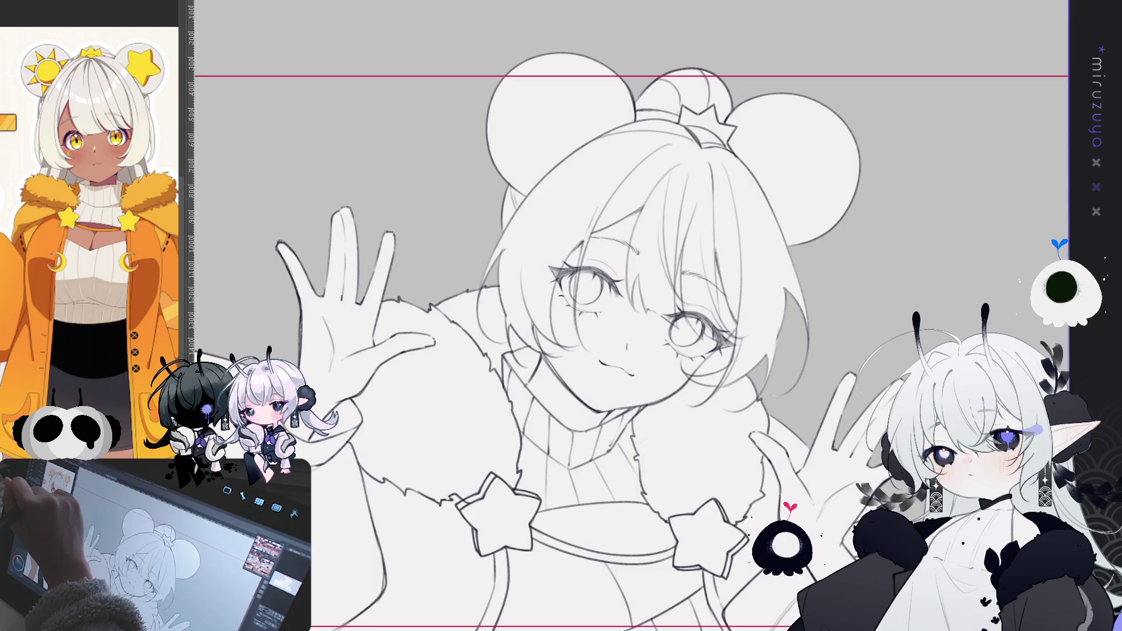
{"action": "left_click_drag", "start_coordinate": [584, 316], "coordinate": [710, 324]}
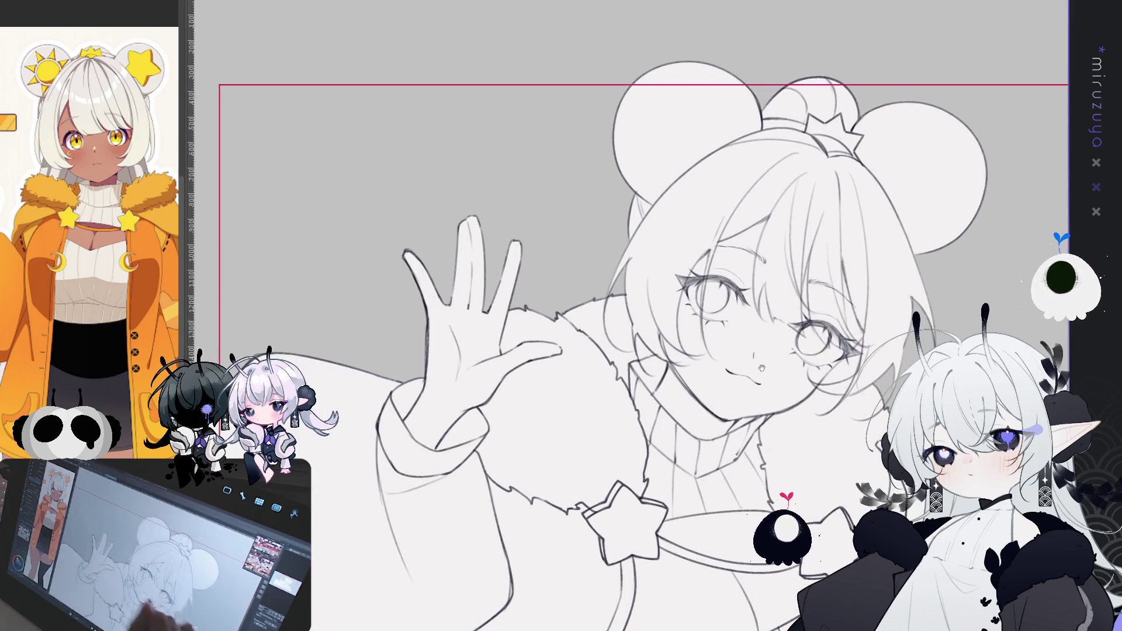
{"action": "left_click_drag", "start_coordinate": [348, 191], "coordinate": [348, 226]}
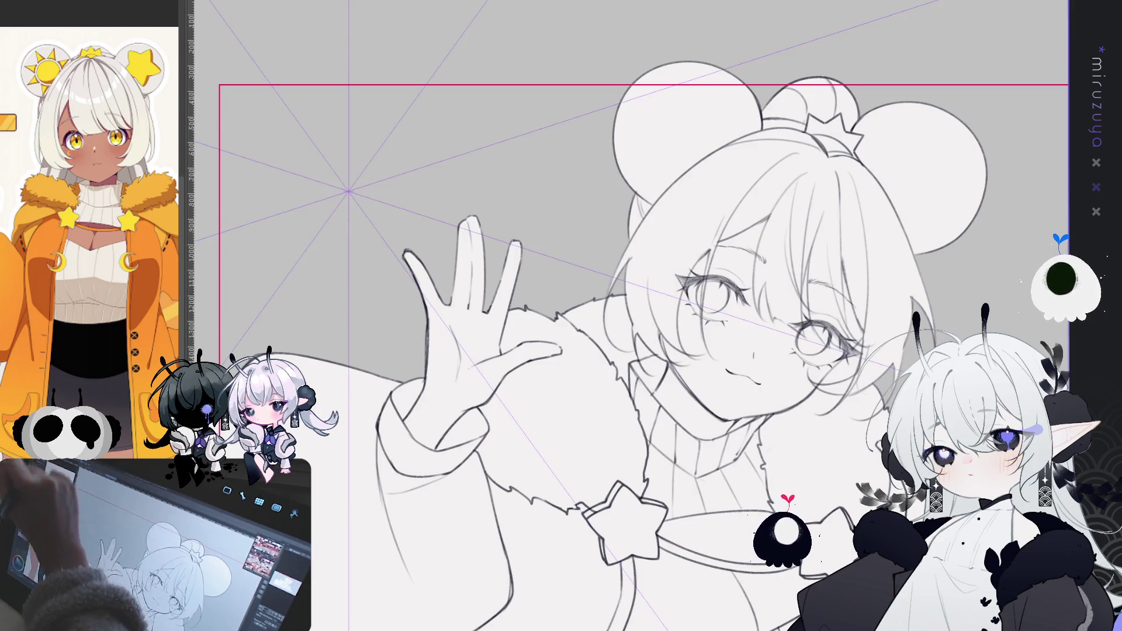
Step: Draw a five-pointed star outline in the empty grey area left of the raised hand
{"action": "left_click_drag", "start_coordinate": [350, 118], "coordinate": [378, 150]}
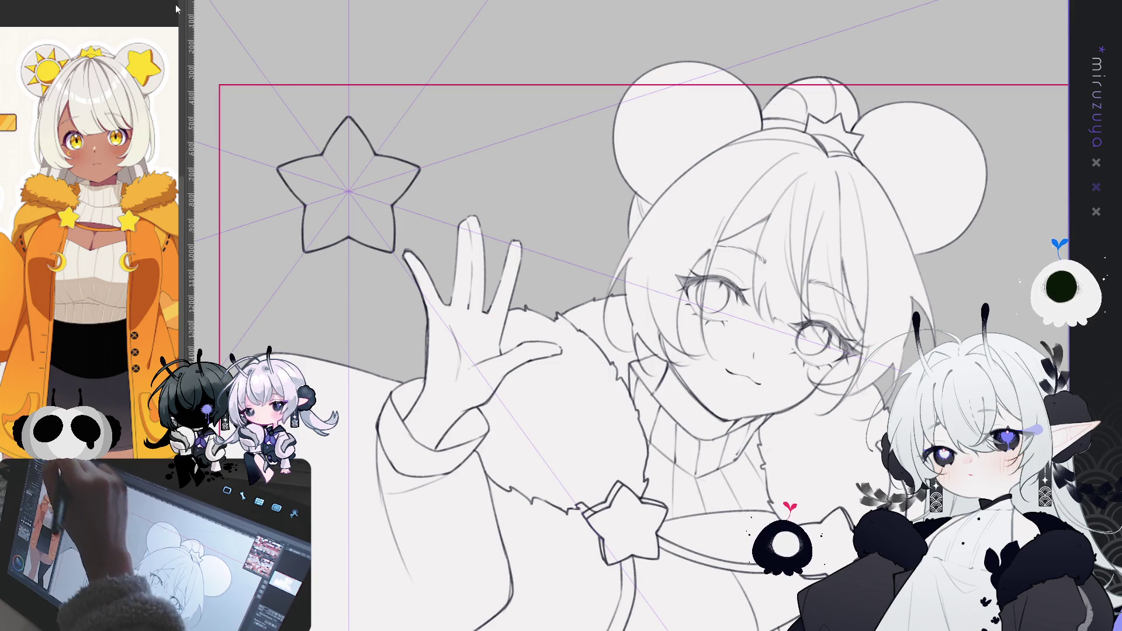
{"action": "key", "text": "ctrl+z"}
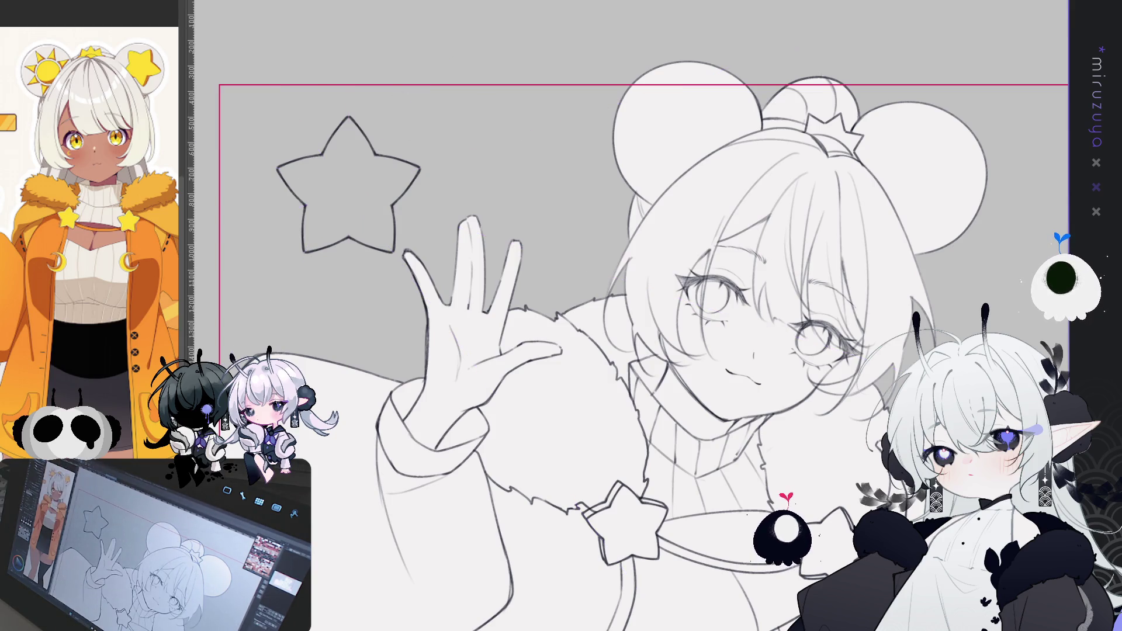
{"action": "left_click_drag", "start_coordinate": [825, 465], "coordinate": [800, 471]}
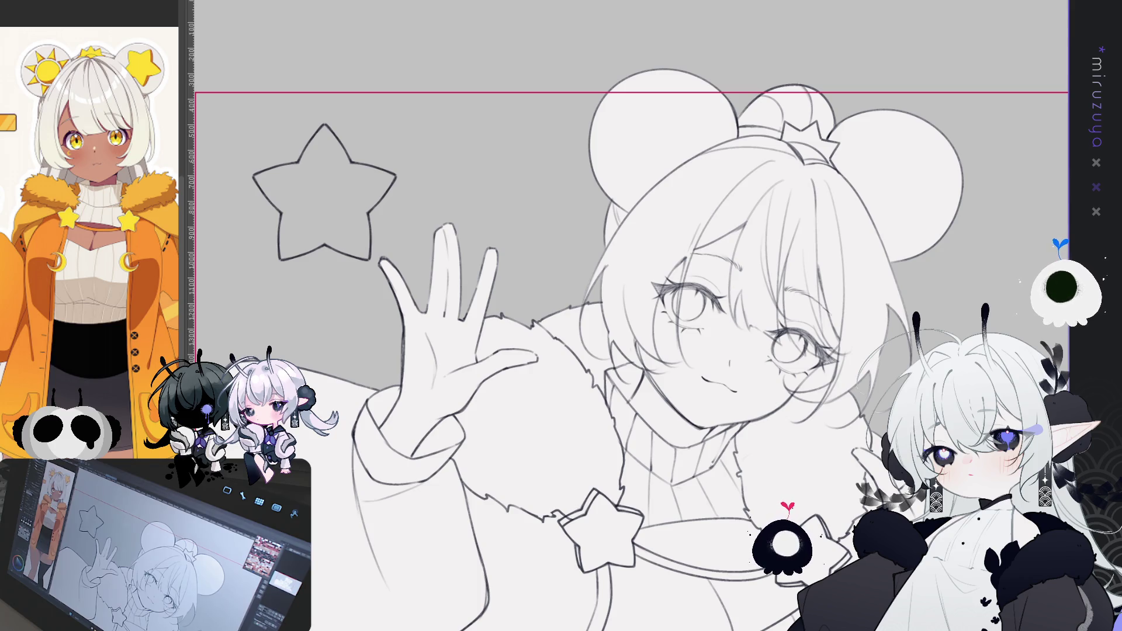
Step: Move the star into the girl's right bear ear, tilt it slightly, and confirm the transform
{"action": "key", "text": "ctrl+t"}
{"action": "left_click_drag", "start_coordinate": [324, 193], "coordinate": [848, 158]}
{"action": "mouse_move", "coordinate": [936, 170]}
{"action": "left_mouse_down"}
{"action": "mouse_move", "coordinate": [689, 170]}
{"action": "mouse_move", "coordinate": [496, 125]}
{"action": "left_mouse_up"}
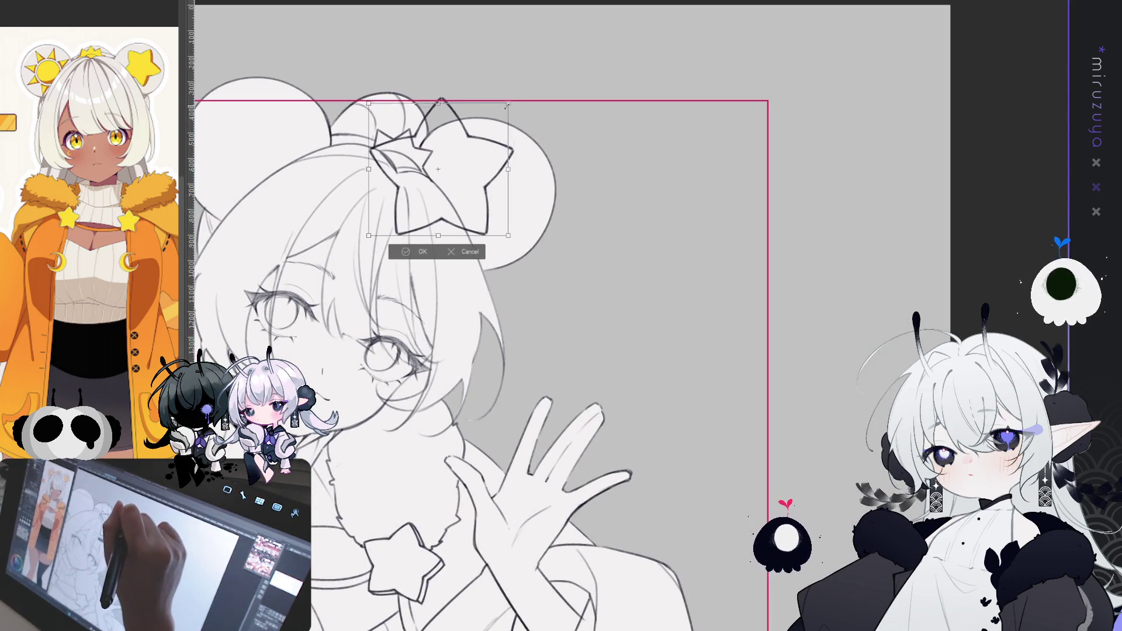
{"action": "left_click_drag", "start_coordinate": [444, 187], "coordinate": [503, 199]}
{"action": "mouse_move", "coordinate": [528, 137]}
{"action": "left_mouse_down"}
{"action": "mouse_move", "coordinate": [516, 111]}
{"action": "mouse_move", "coordinate": [506, 133]}
{"action": "left_mouse_up"}
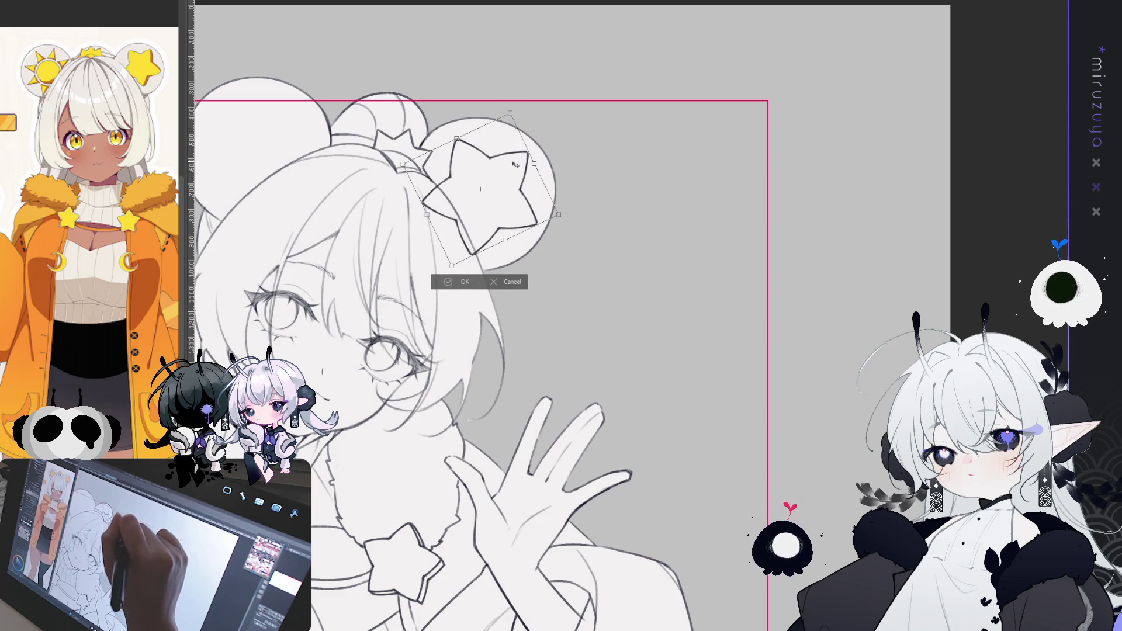
{"action": "left_click", "coordinate": [459, 282]}
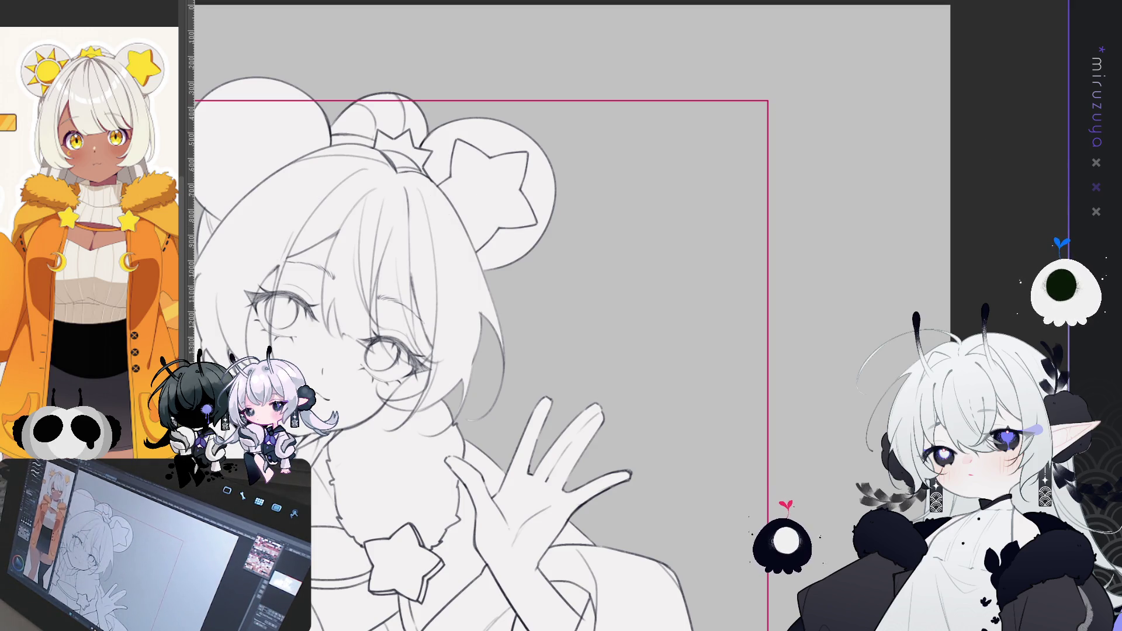
Step: Flip the view, place a radial symmetry ruler in the empty area, and try the sun's central circle
{"action": "key", "text": "h"}
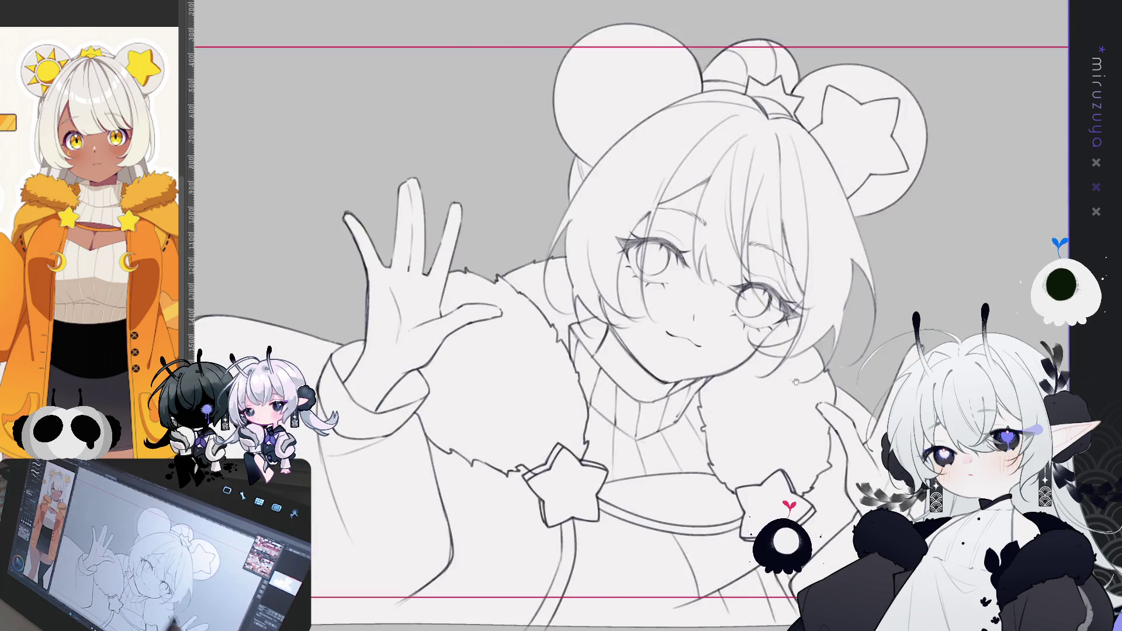
{"action": "left_click_drag", "start_coordinate": [613, 392], "coordinate": [763, 459]}
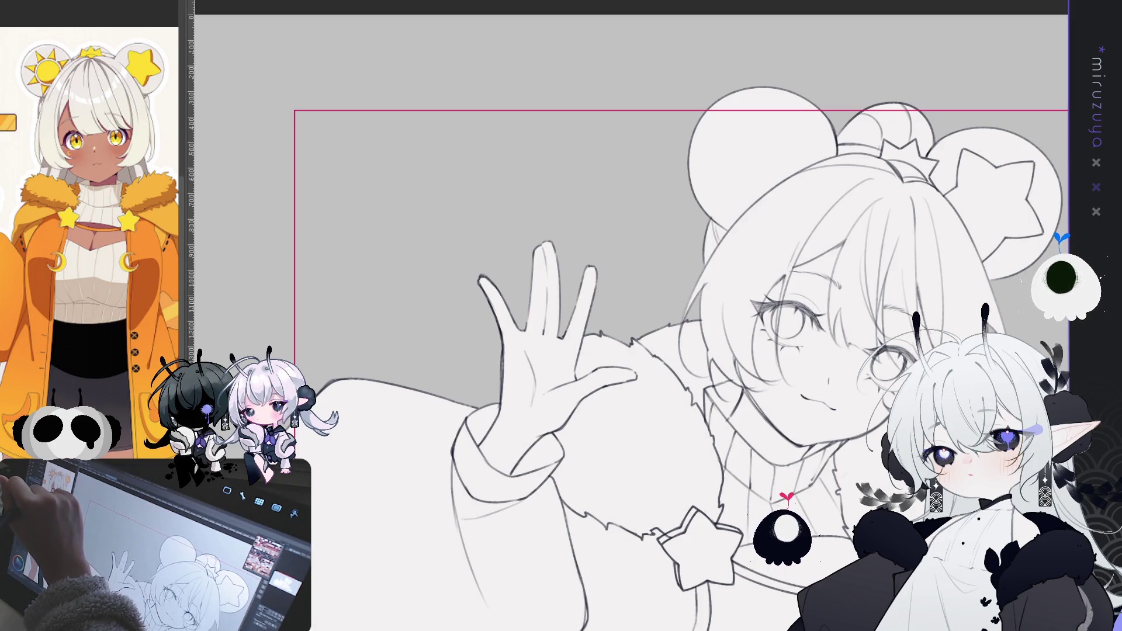
{"action": "left_click", "coordinate": [417, 208]}
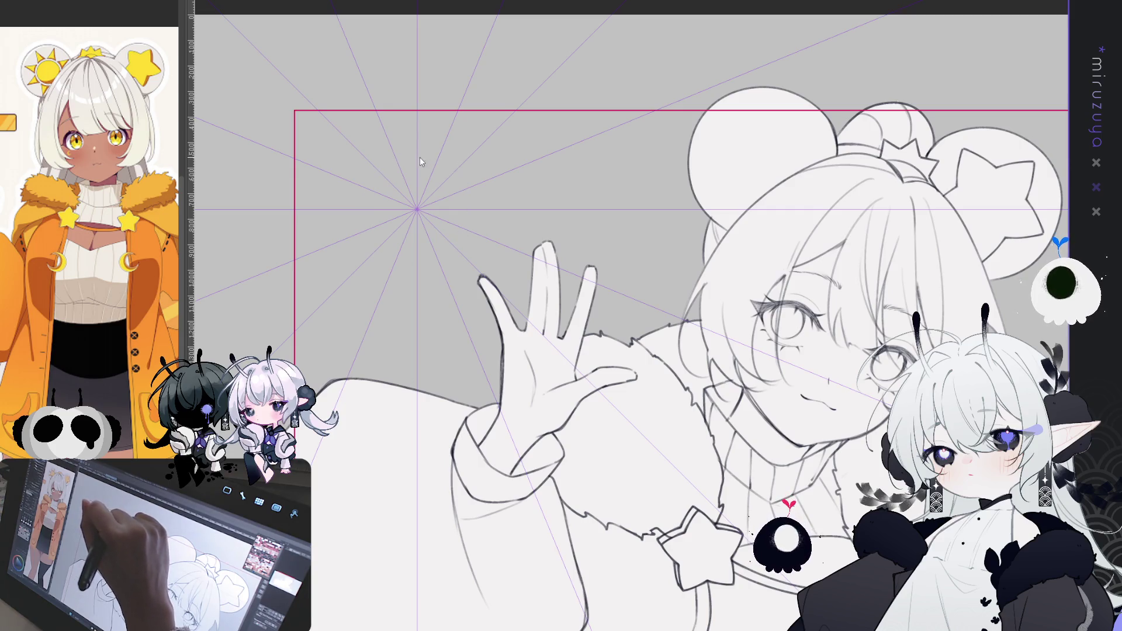
{"action": "left_click_drag", "start_coordinate": [439, 158], "coordinate": [467, 193]}
{"action": "key", "text": "ctrl+z"}
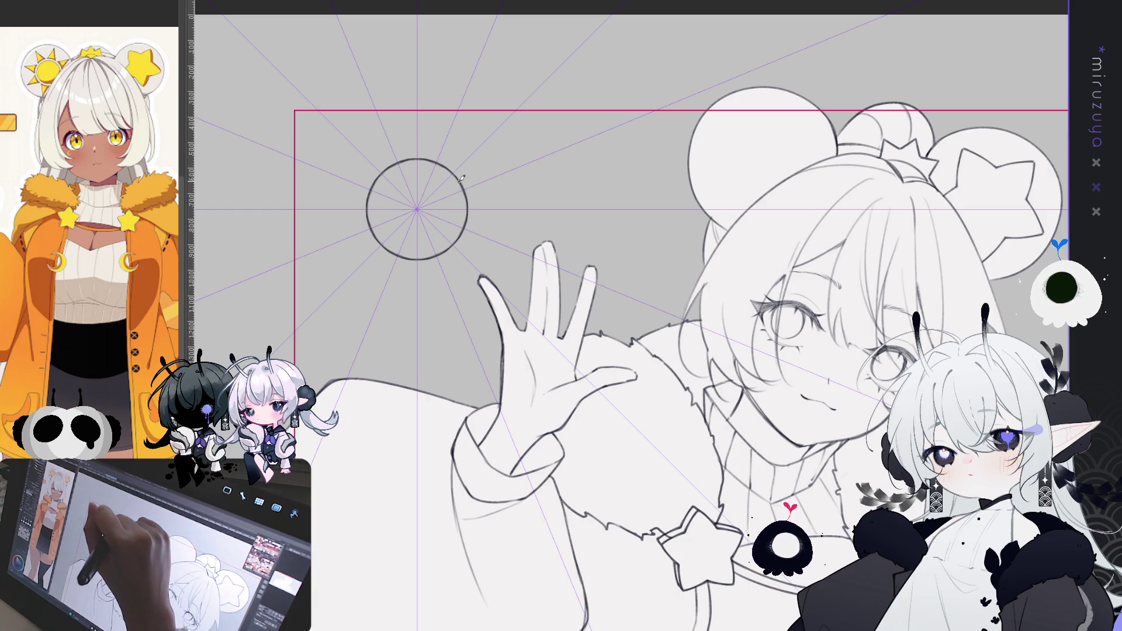
Step: Draw eight triangular sun rays around the circle, redoing them several times until satisfied
{"action": "left_click_drag", "start_coordinate": [407, 146], "coordinate": [429, 144]}
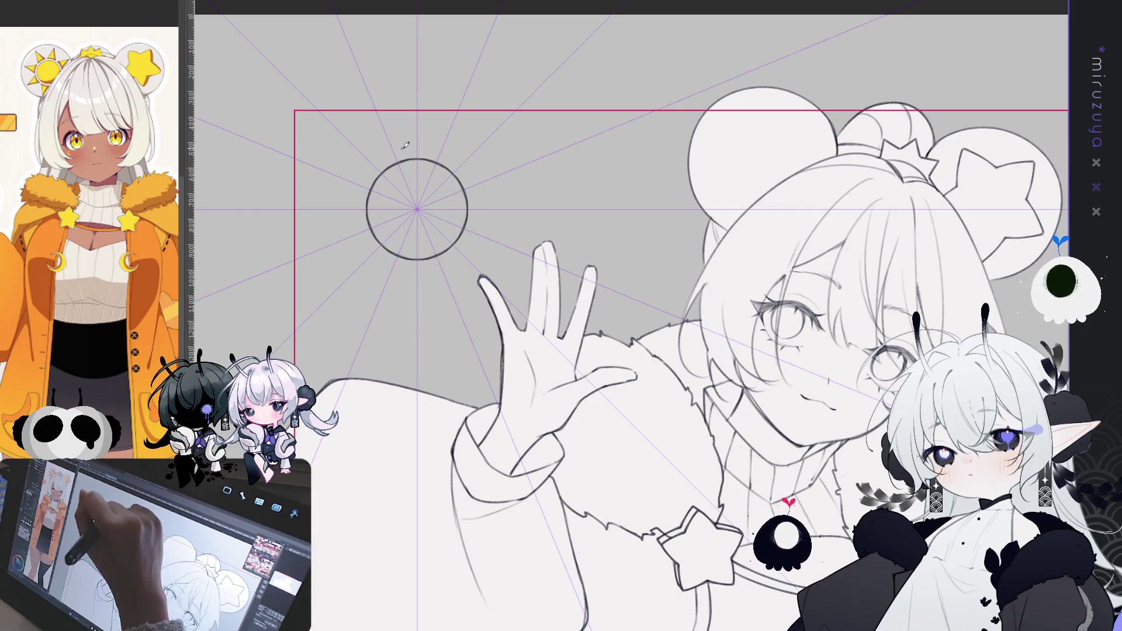
{"action": "left_click_drag", "start_coordinate": [431, 141], "coordinate": [422, 115]}
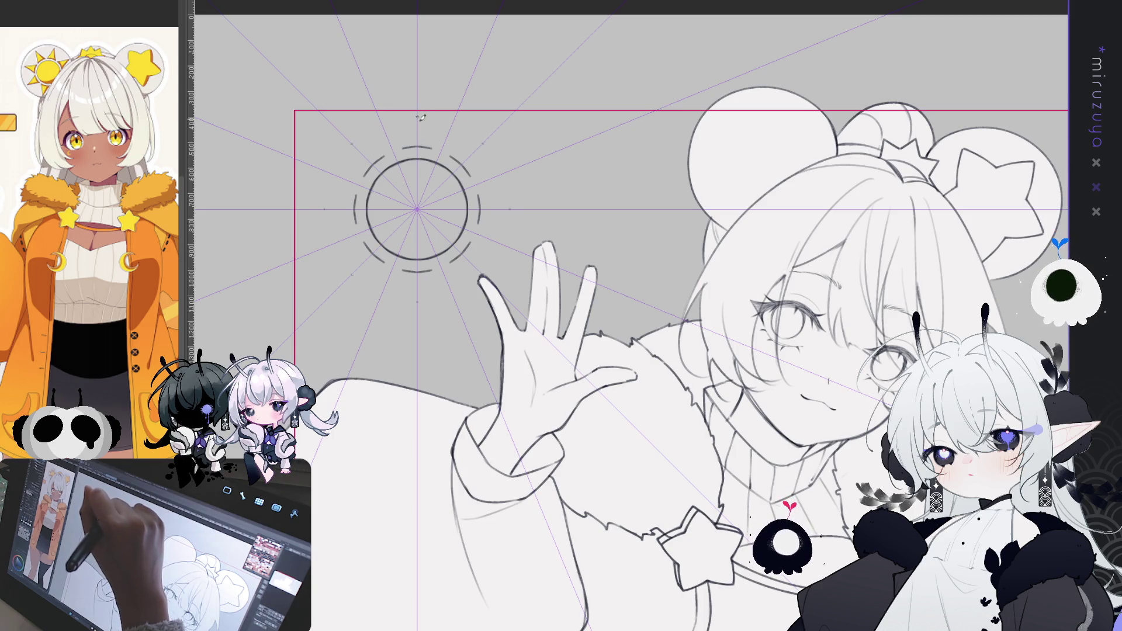
{"action": "key", "text": "ctrl+z"}
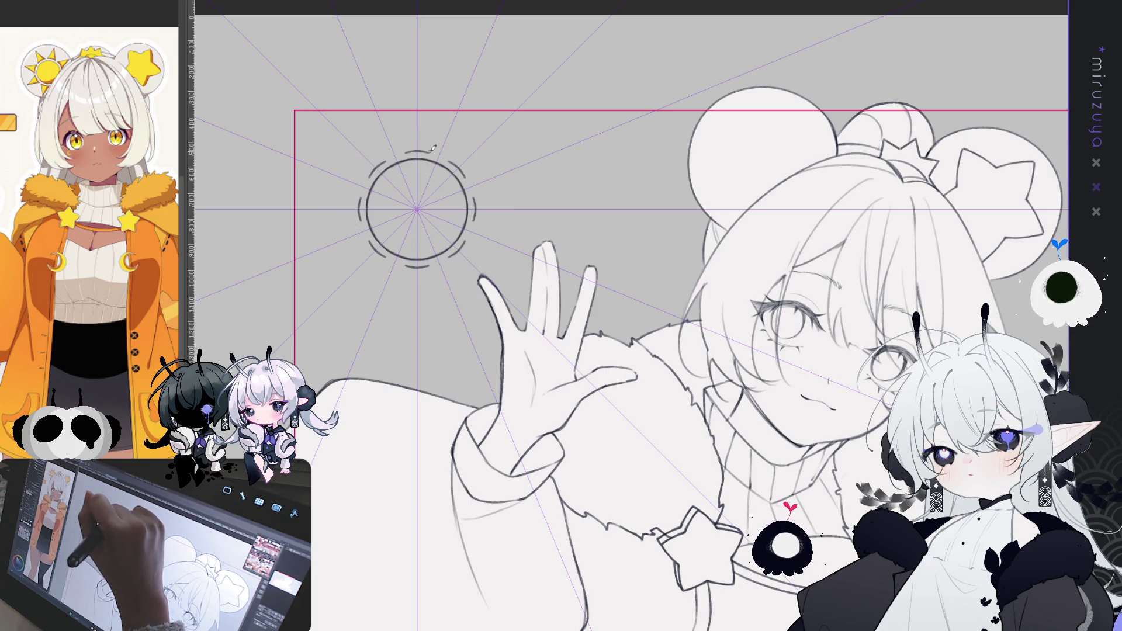
{"action": "left_click_drag", "start_coordinate": [422, 129], "coordinate": [431, 150]}
{"action": "key", "text": "ctrl+z"}
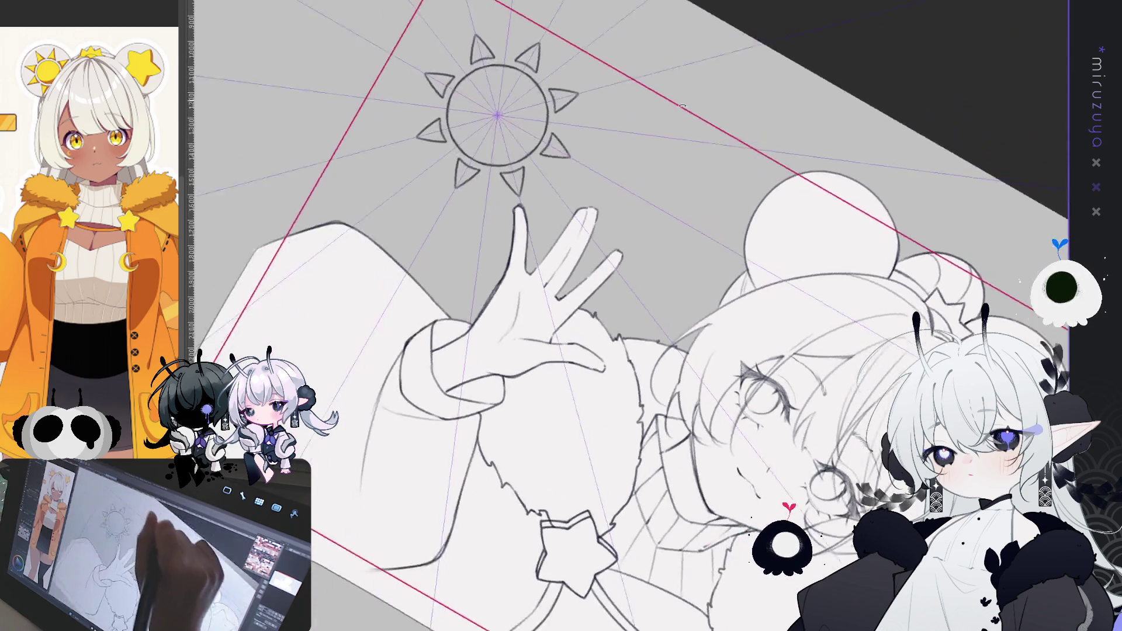
{"action": "key", "text": "ctrl+z"}
{"action": "left_click_drag", "start_coordinate": [584, 38], "coordinate": [603, 58]}
{"action": "key", "text": "ctrl+z"}
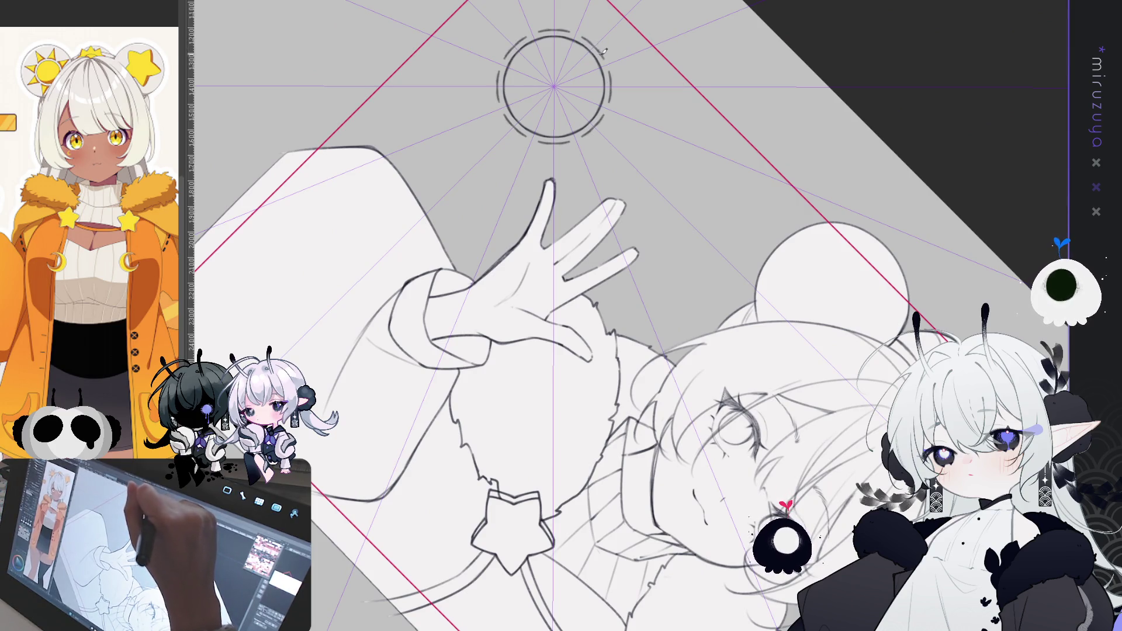
{"action": "mouse_move", "coordinate": [385, 182]}
{"action": "left_mouse_down"}
{"action": "mouse_move", "coordinate": [395, 153]}
{"action": "mouse_move", "coordinate": [412, 178]}
{"action": "left_mouse_up"}
{"action": "key", "text": "ctrl+z"}
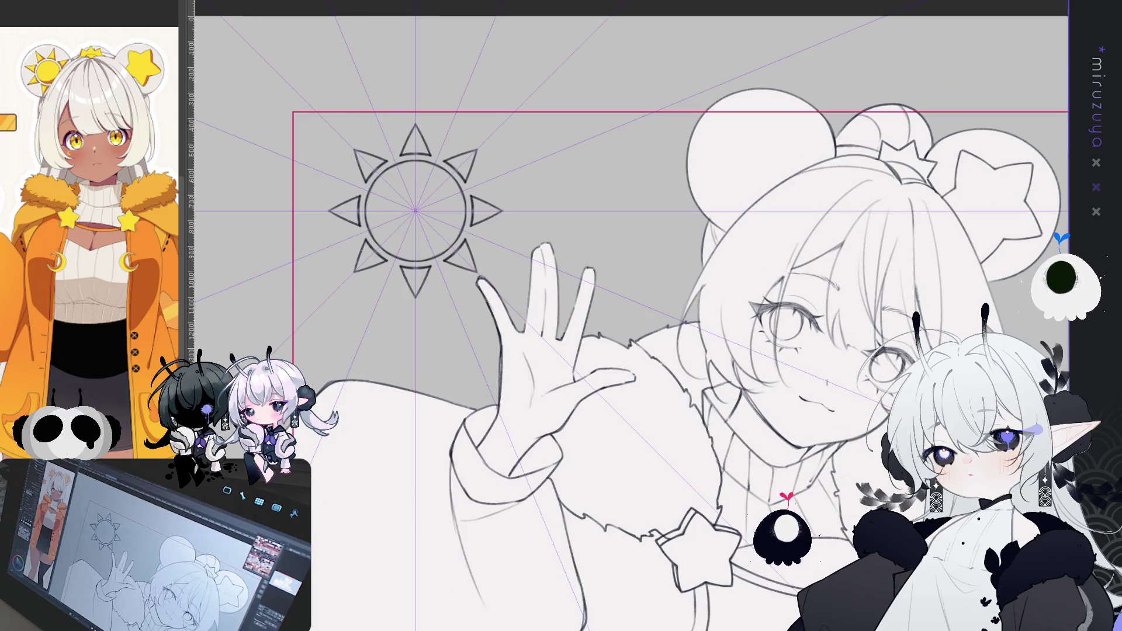
{"action": "key", "text": "ctrl+t"}
Step: Shrink the sun and fit it inside the girl's left ear
{"action": "left_click_drag", "start_coordinate": [504, 122], "coordinate": [447, 179]}
{"action": "mouse_move", "coordinate": [397, 241]}
{"action": "left_mouse_down"}
{"action": "mouse_move", "coordinate": [788, 167]}
{"action": "mouse_move", "coordinate": [623, 208]}
{"action": "left_mouse_up"}
{"action": "left_click_drag", "start_coordinate": [666, 142], "coordinate": [671, 139]}
{"action": "left_click_drag", "start_coordinate": [638, 186], "coordinate": [633, 188]}
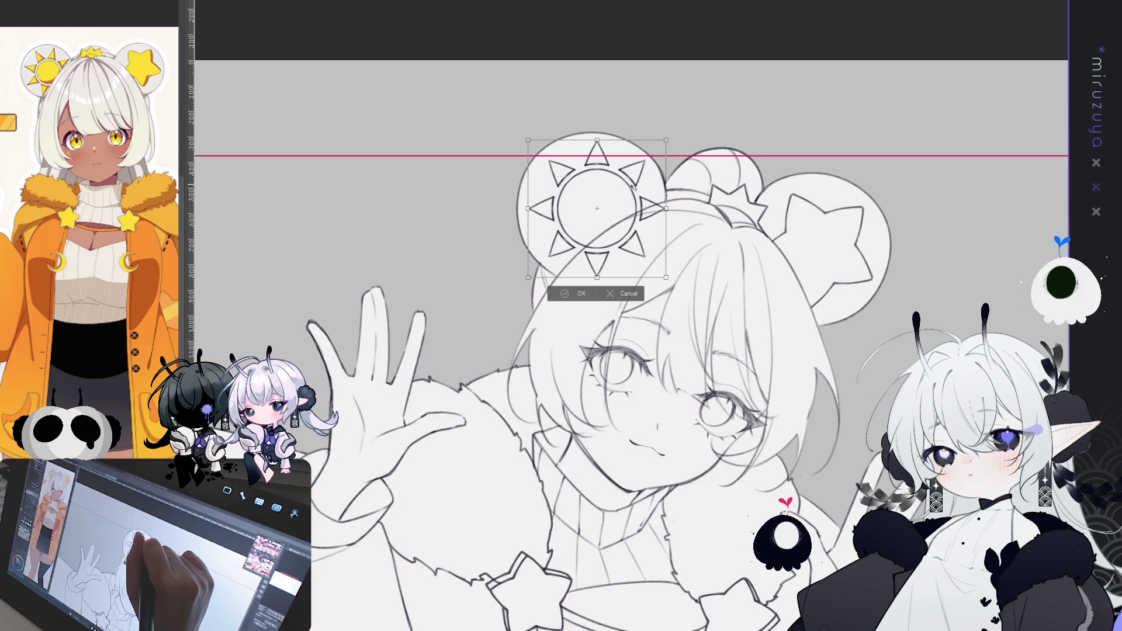
{"action": "left_click", "coordinate": [578, 297]}
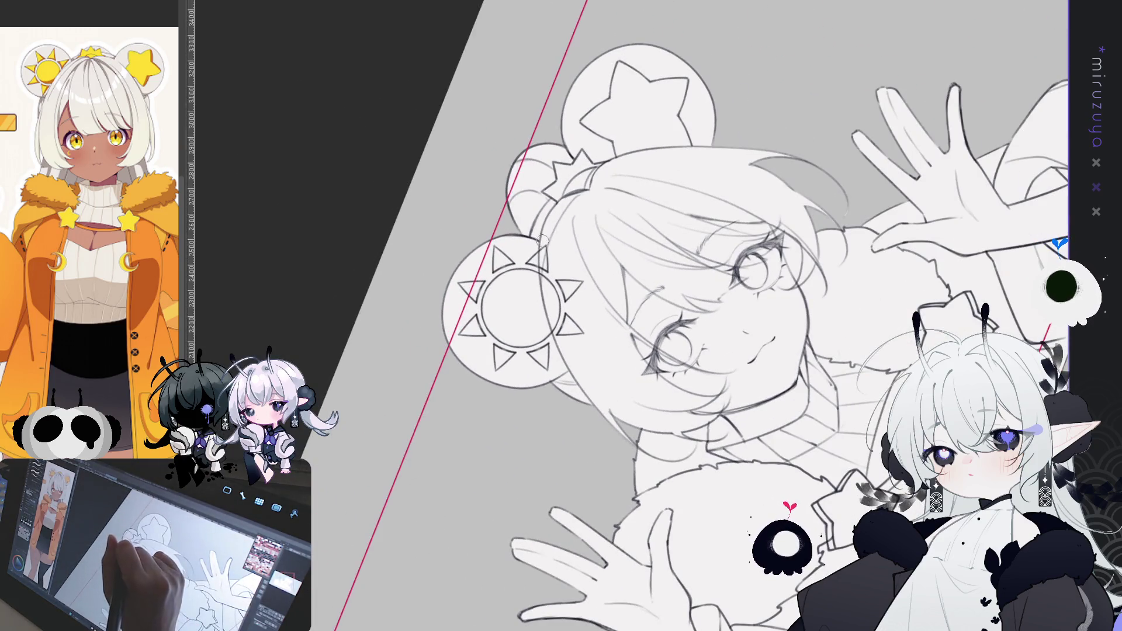
Step: Erase the stray ray lines at the ear's edge and bring the face and hands back into view
{"action": "mouse_move", "coordinate": [552, 268]}
{"action": "left_mouse_down"}
{"action": "mouse_move", "coordinate": [570, 330]}
{"action": "mouse_move", "coordinate": [589, 318]}
{"action": "left_mouse_up"}
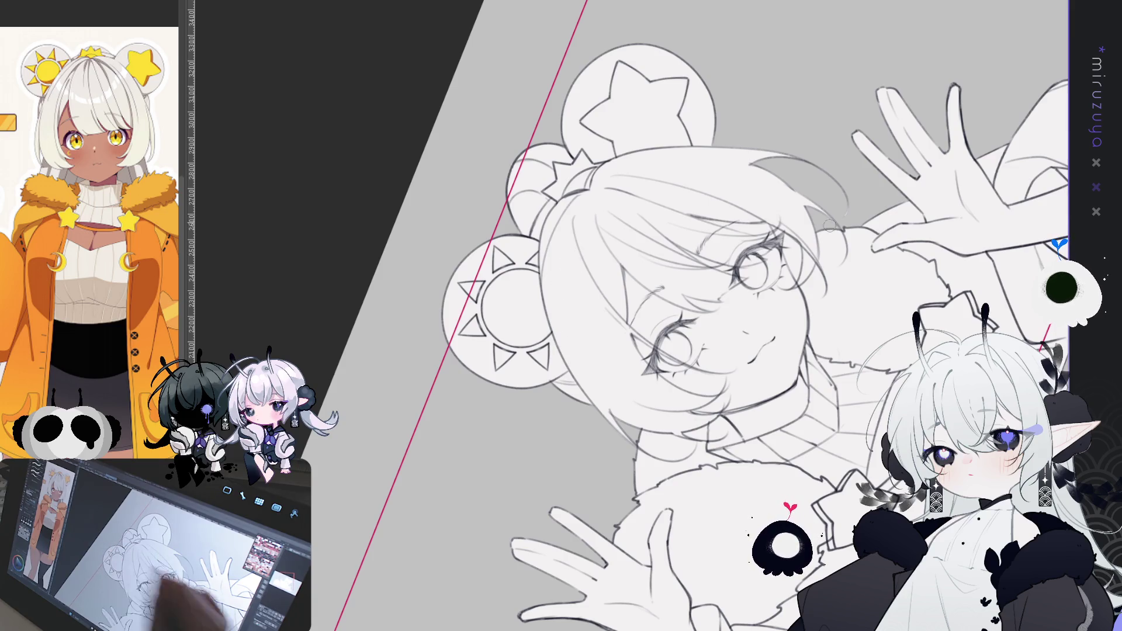
{"action": "key", "text": "ctrl+0"}
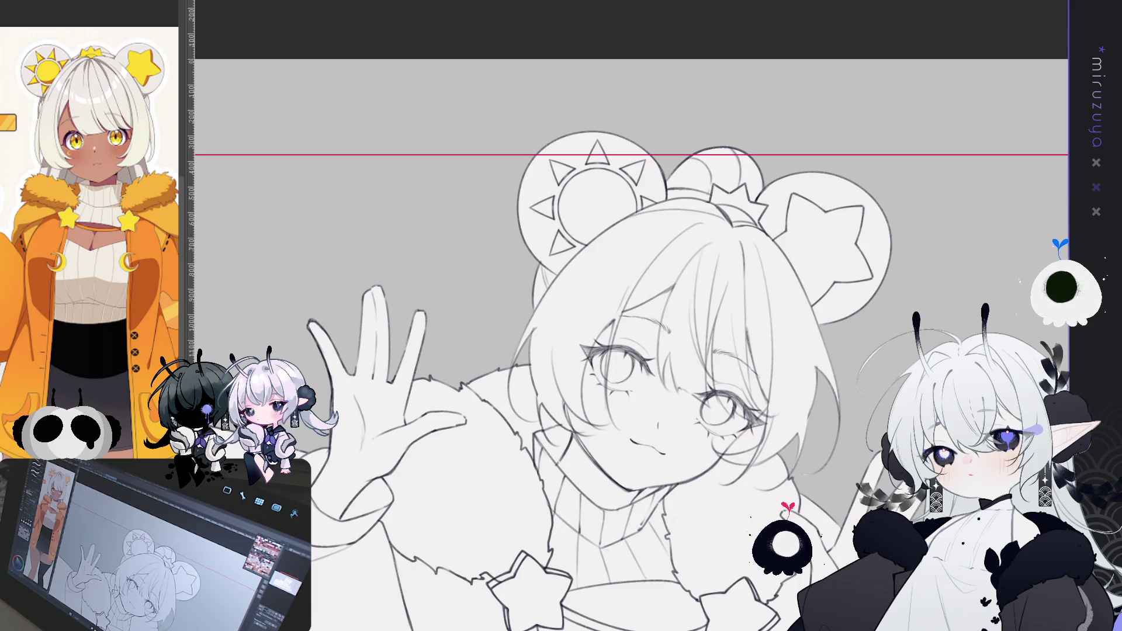
{"action": "left_click_drag", "start_coordinate": [643, 409], "coordinate": [468, 233]}
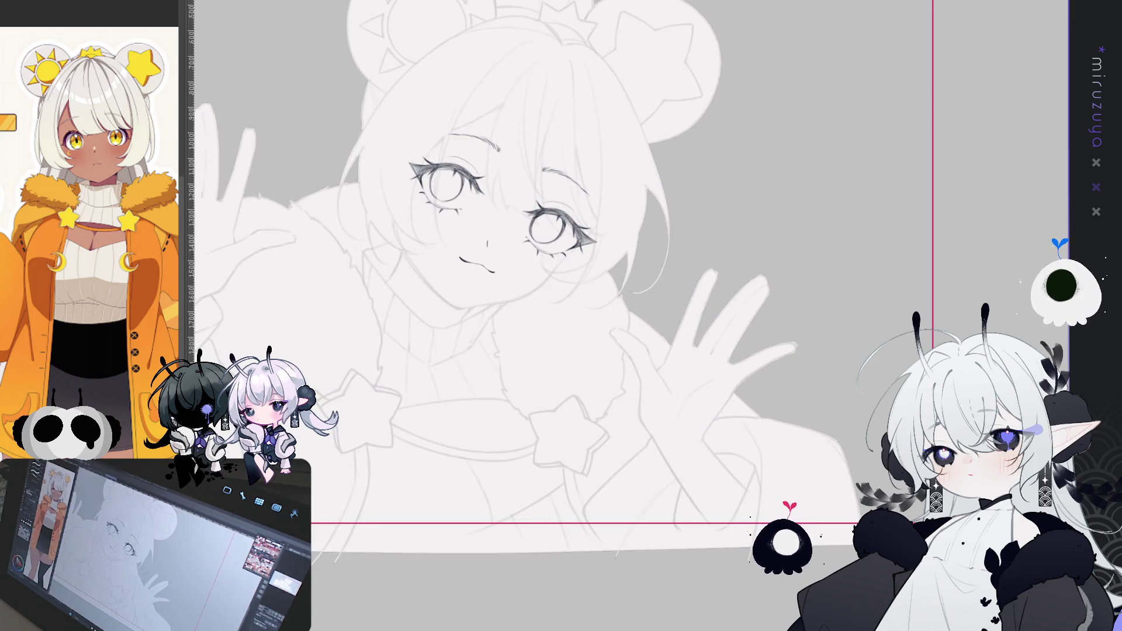
Step: Darken the lines along the forearm and fingers
{"action": "key", "text": "ctrl+a"}
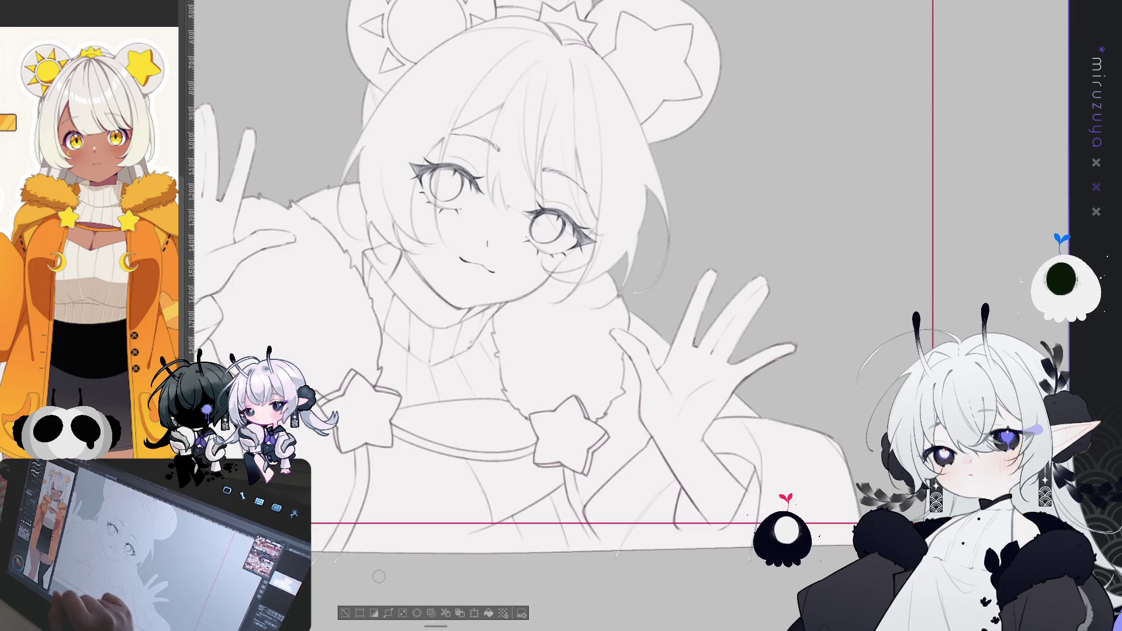
{"action": "left_click_drag", "start_coordinate": [657, 448], "coordinate": [698, 521]}
{"action": "left_click_drag", "start_coordinate": [732, 395], "coordinate": [773, 360]}
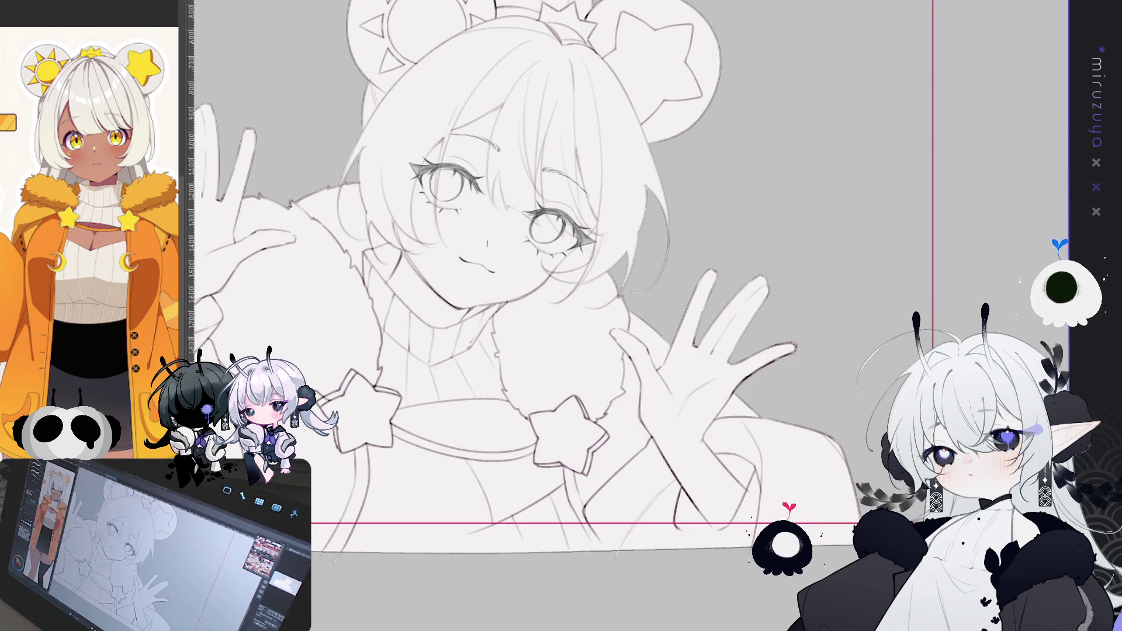
{"action": "key", "text": "ctrl+z"}
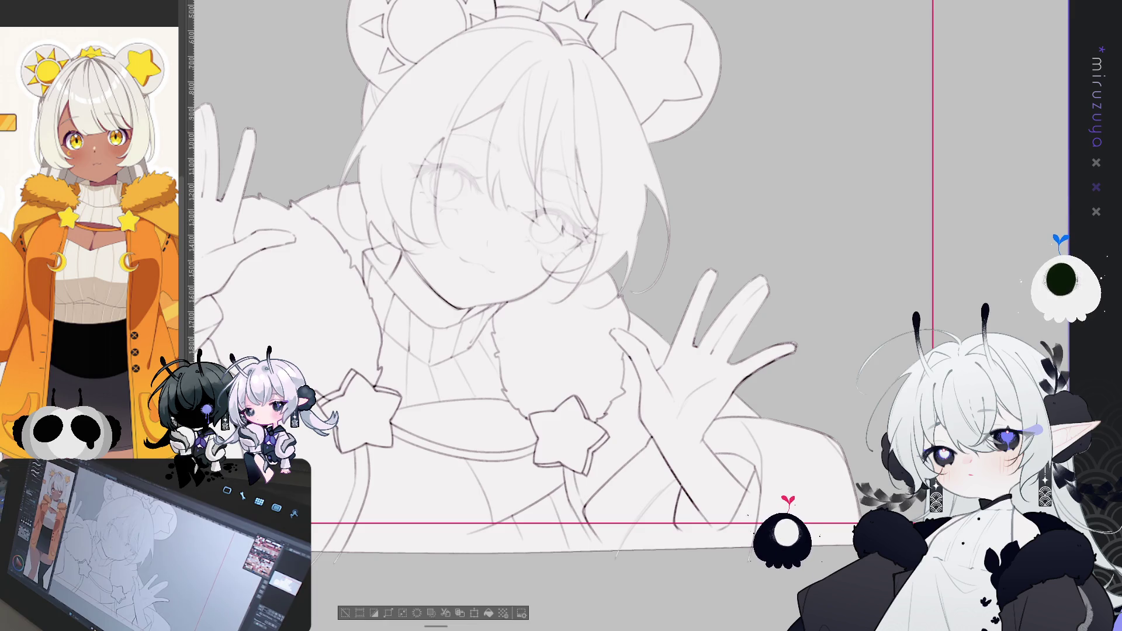
{"action": "key", "text": "ctrl+y"}
{"action": "key", "text": "ctrl+d"}
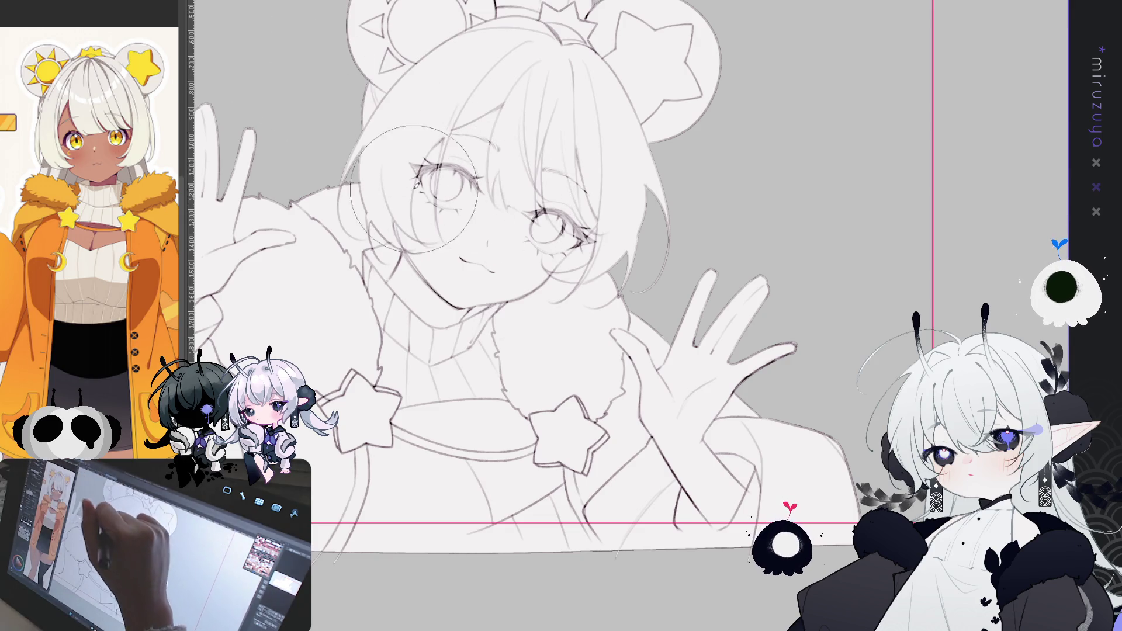
Step: Airbrush soft pink blush across the cheeks and fill the character with a flat tan base colour
{"action": "left_click_drag", "start_coordinate": [421, 187], "coordinate": [402, 171]}
{"action": "key", "text": "ctrl+z"}
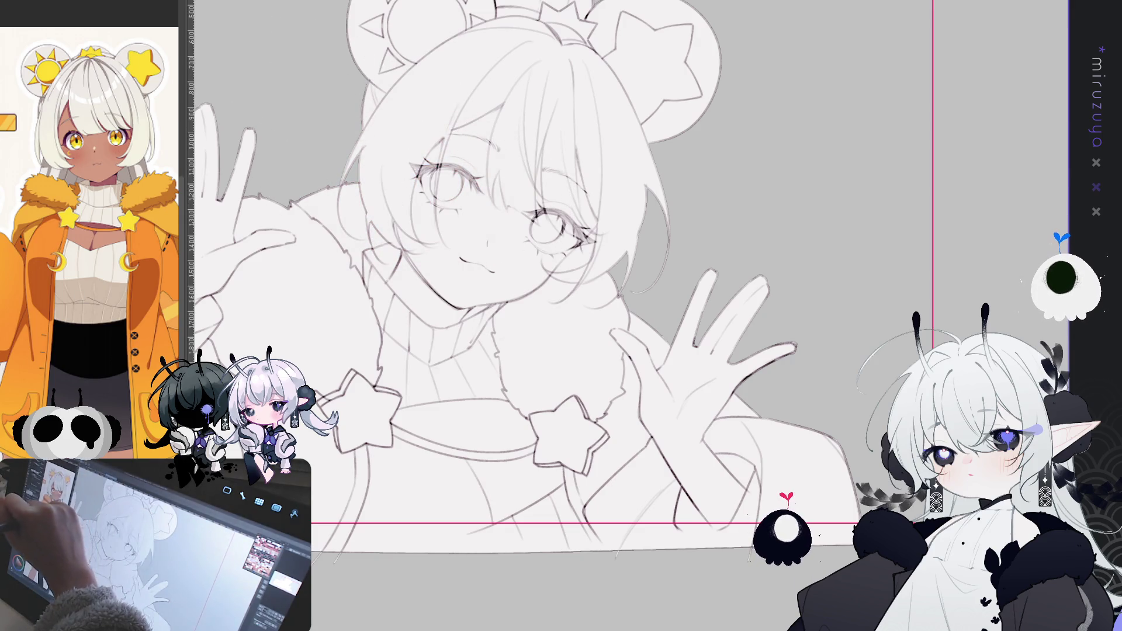
{"action": "mouse_move", "coordinate": [409, 187]}
{"action": "left_mouse_down"}
{"action": "mouse_move", "coordinate": [427, 193]}
{"action": "mouse_move", "coordinate": [403, 170]}
{"action": "mouse_move", "coordinate": [439, 199]}
{"action": "mouse_move", "coordinate": [538, 238]}
{"action": "mouse_move", "coordinate": [551, 263]}
{"action": "mouse_move", "coordinate": [513, 258]}
{"action": "mouse_move", "coordinate": [532, 274]}
{"action": "left_mouse_up"}
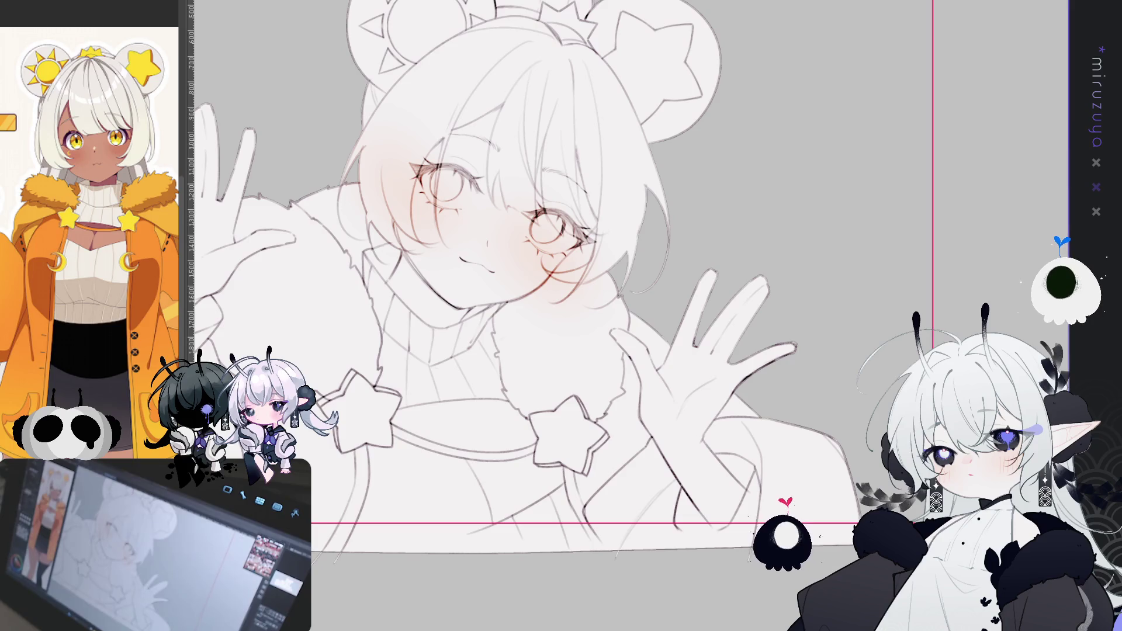
{"action": "key", "text": "alt+BackSpace"}
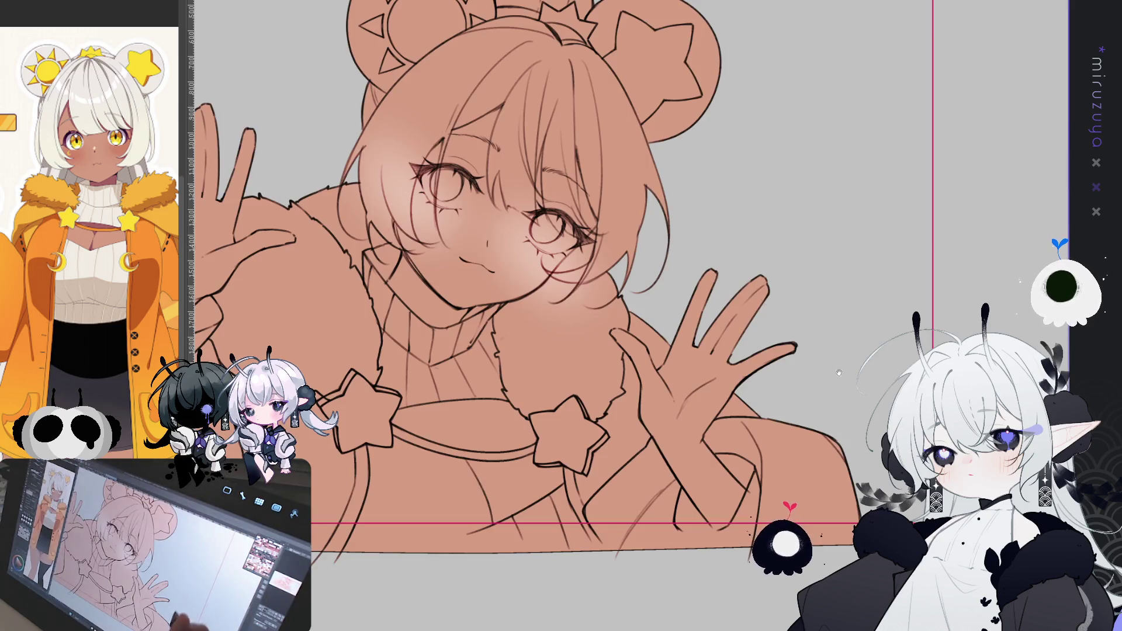
Step: Pan to show the whole tan-filled figure and remove the pink cheek blush
{"action": "left_click_drag", "start_coordinate": [838, 365], "coordinate": [894, 389]}
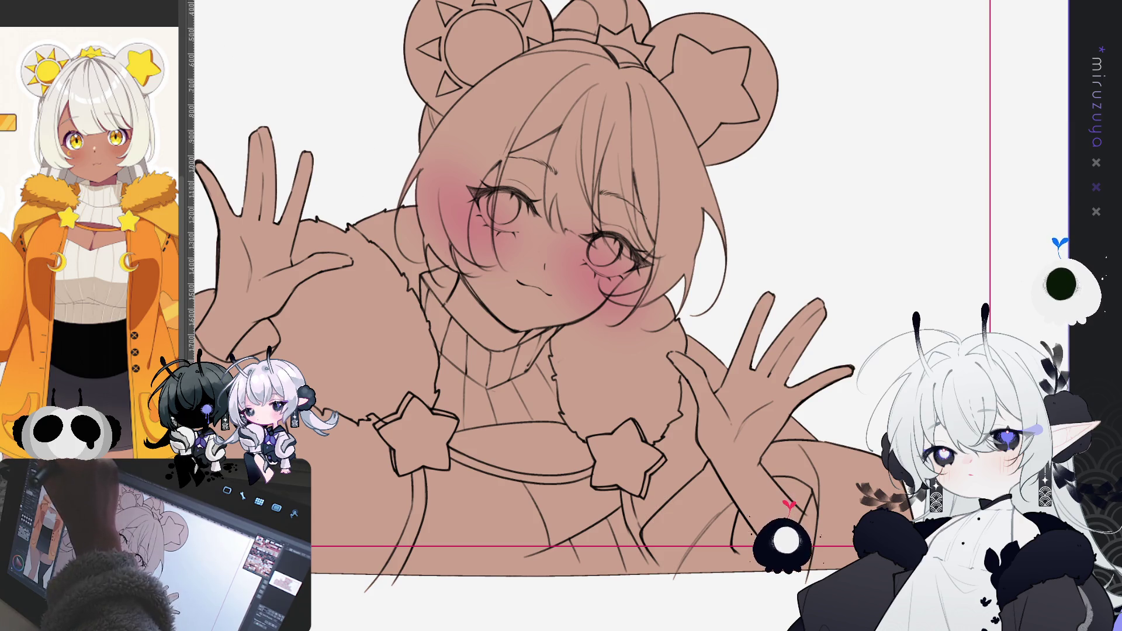
{"action": "key", "text": "ctrl+z"}
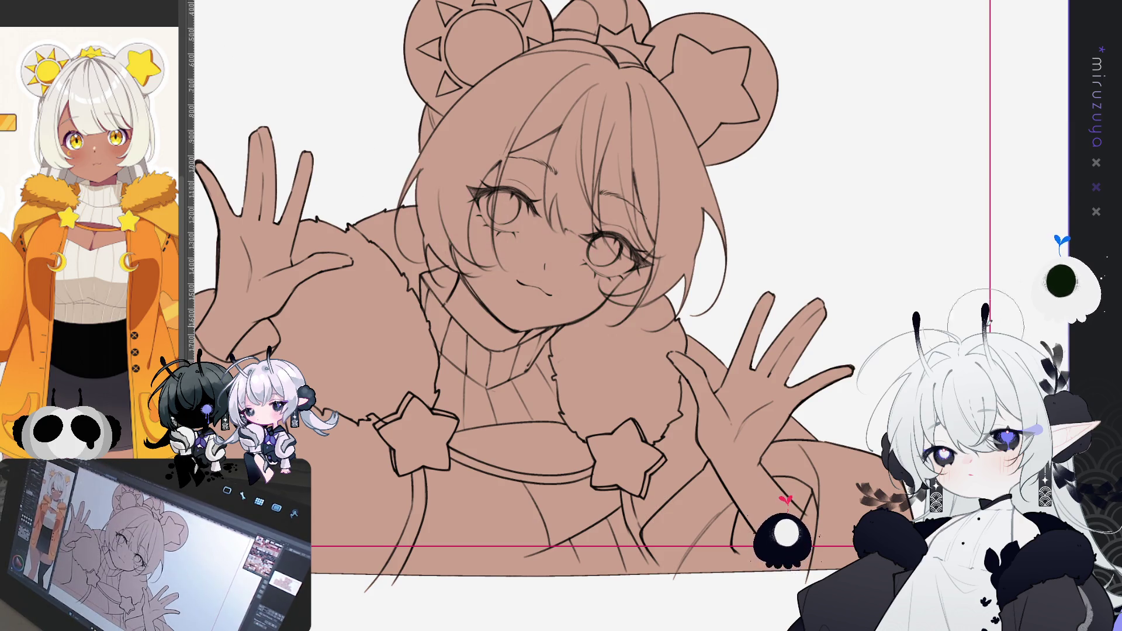